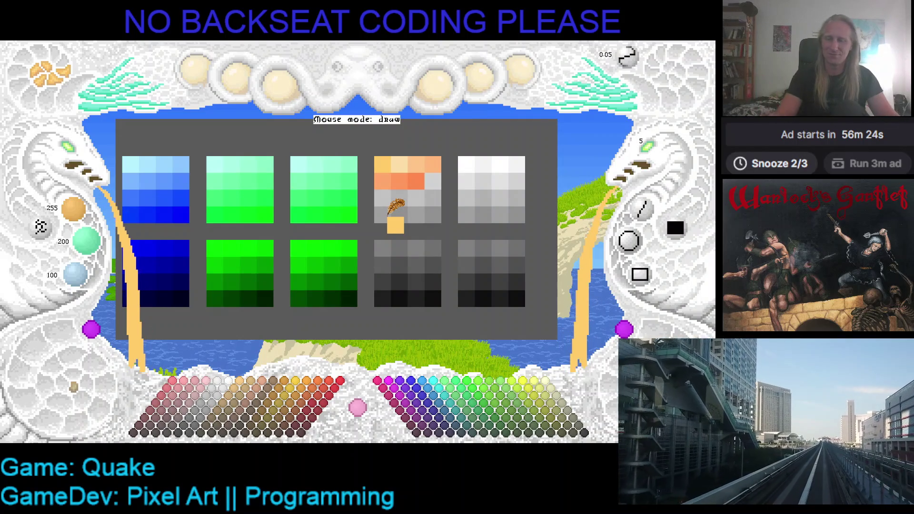
Pan the palette canvas left and slightly down to reposition the ramp grid
left_click_drag(395, 206, 372, 232)
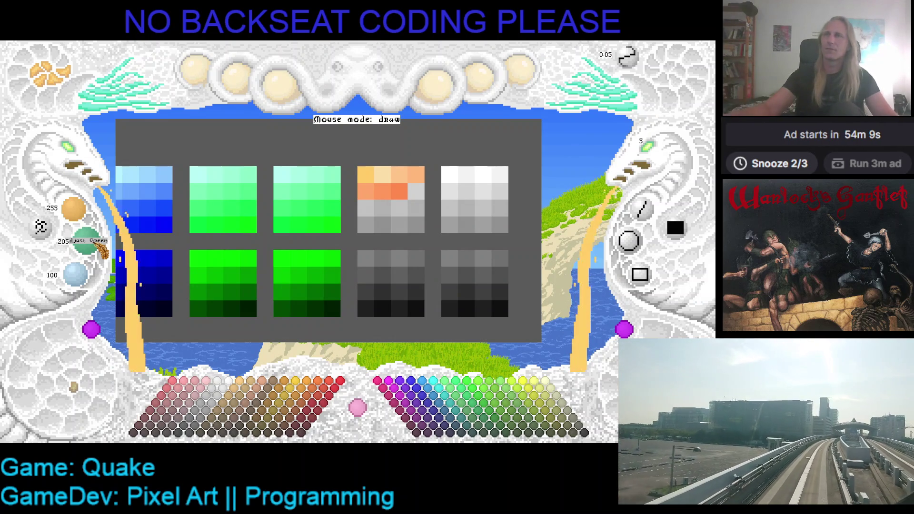
Set the working colour's green to 192 and blue from 100 to 96, keeping red 255
scroll(102, 248, "up", 1)
scroll(101, 248, "up", 1)
scroll(101, 248, "up", 1)
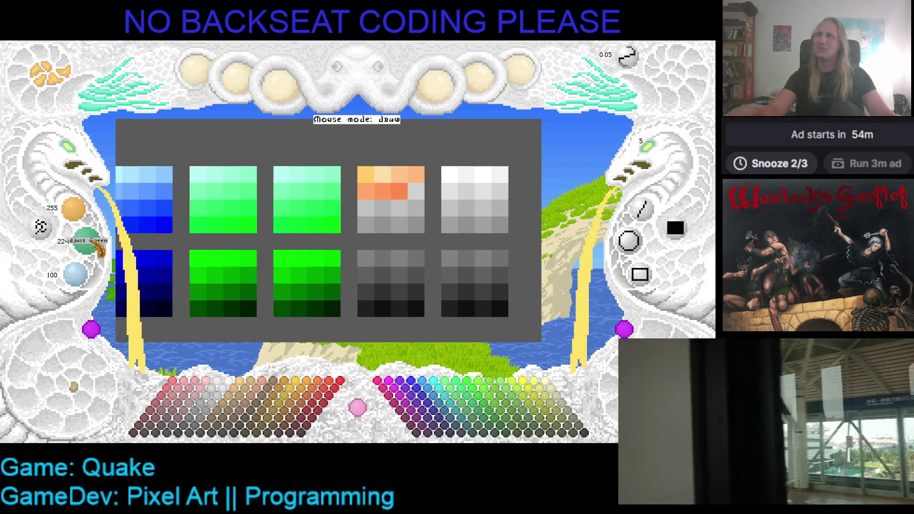
scroll(101, 249, "down", 1)
scroll(98, 248, "down", 8)
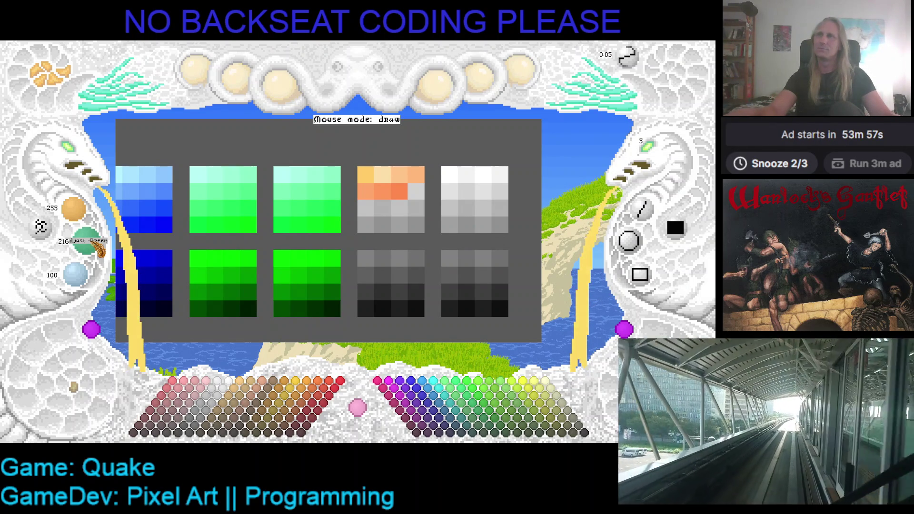
scroll(99, 249, "down", 3)
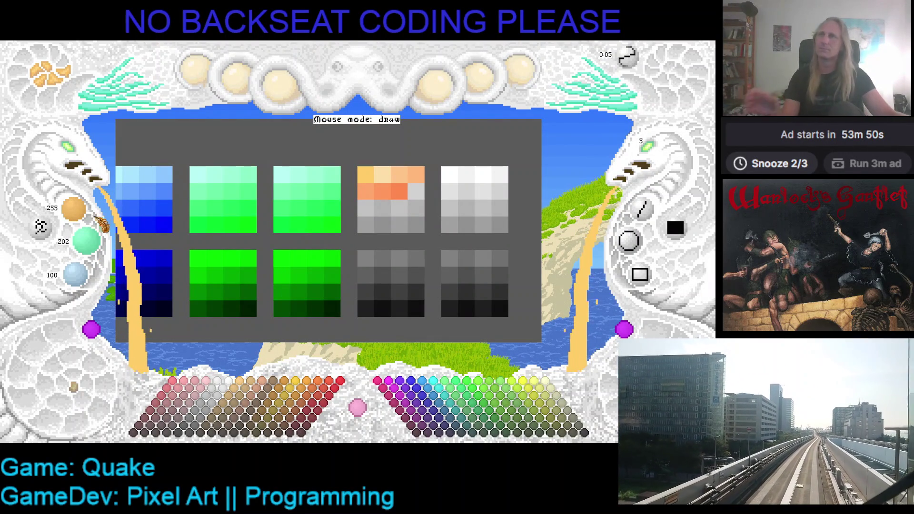
scroll(98, 240, "down", 3)
scroll(98, 241, "down", 3)
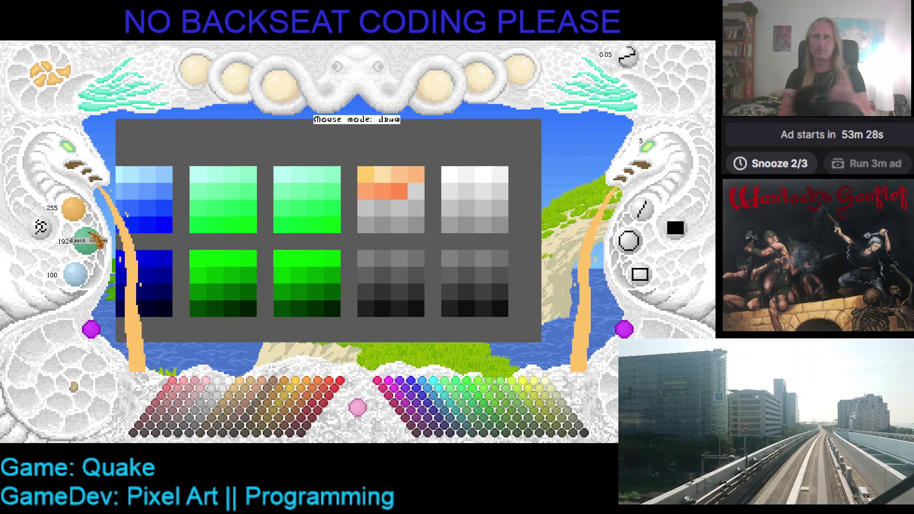
scroll(83, 278, "down", 2)
scroll(82, 278, "down", 2)
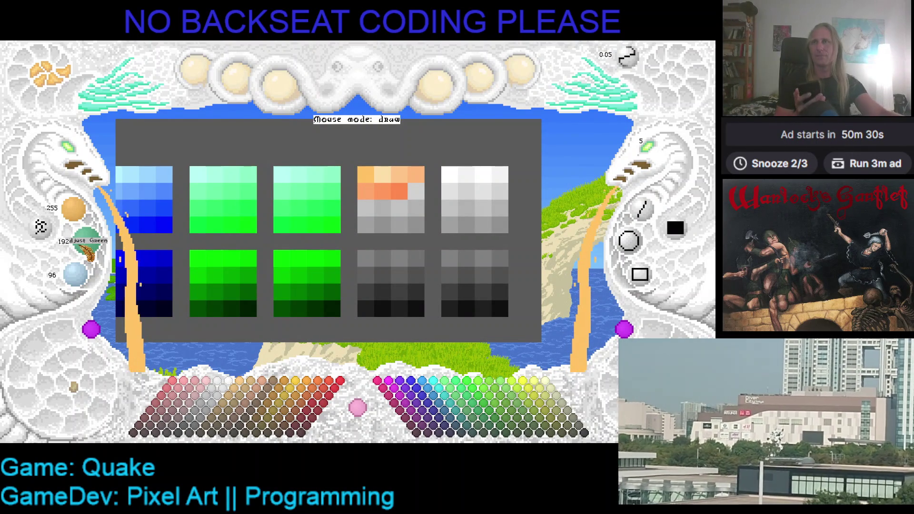
Raise blue from 96 to 128 so the working colour reads 255, 192, 128
scroll(89, 272, "up", 4)
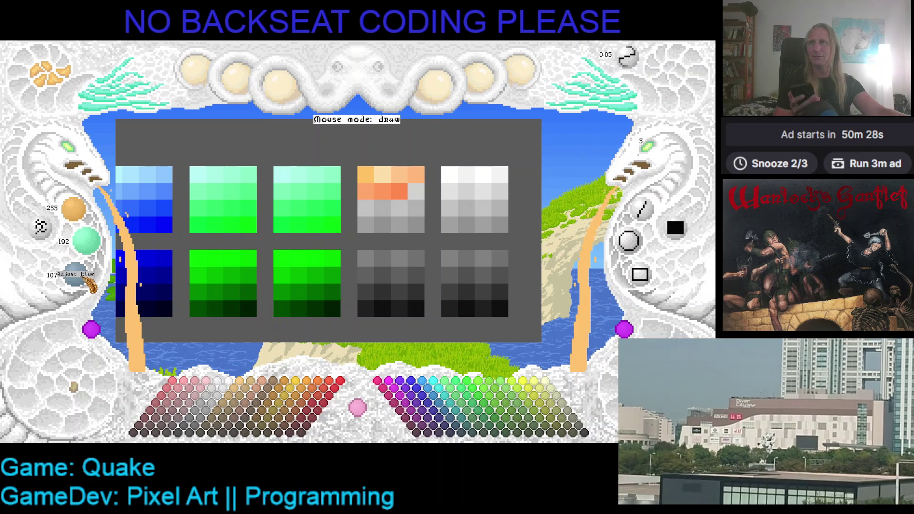
scroll(89, 280, "up", 5)
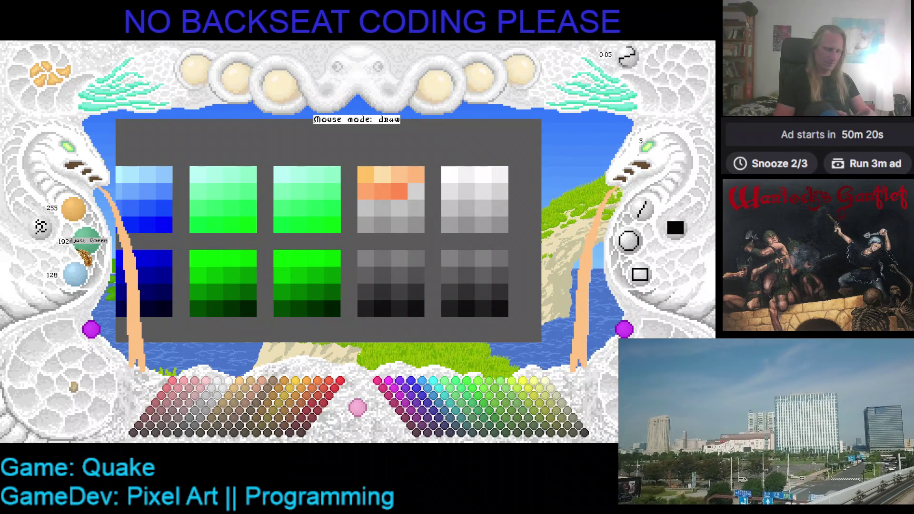
Raise green to 224 and lower red to 245, giving a working colour of 245, 224, 128
left_click_drag(85, 253, 97, 251)
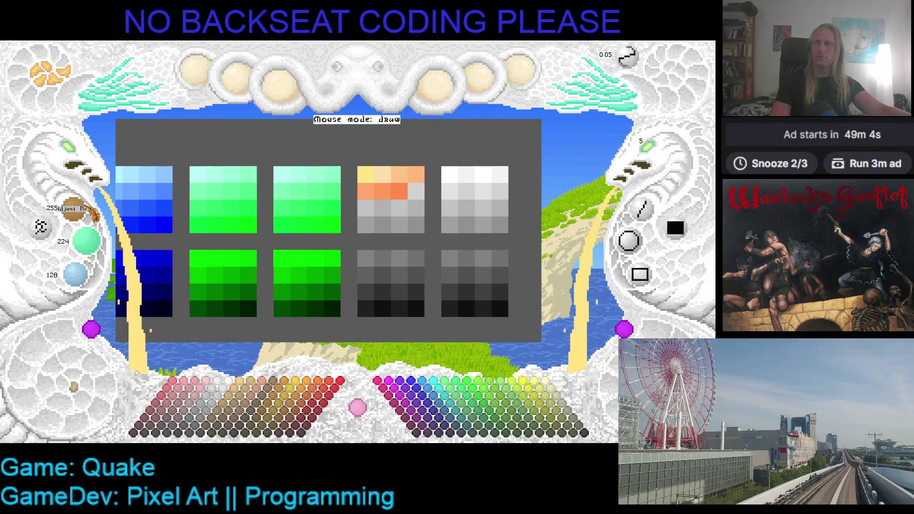
left_click_drag(81, 204, 85, 216)
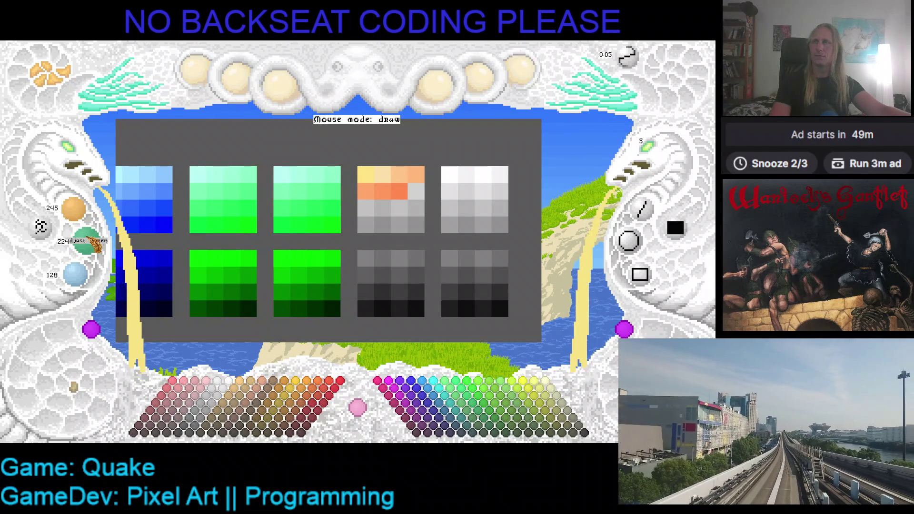
Restore red to 255, reduce blue, and paint the second row's last grey cell
left_click_drag(85, 219, 91, 243)
left_click_drag(87, 276, 88, 279)
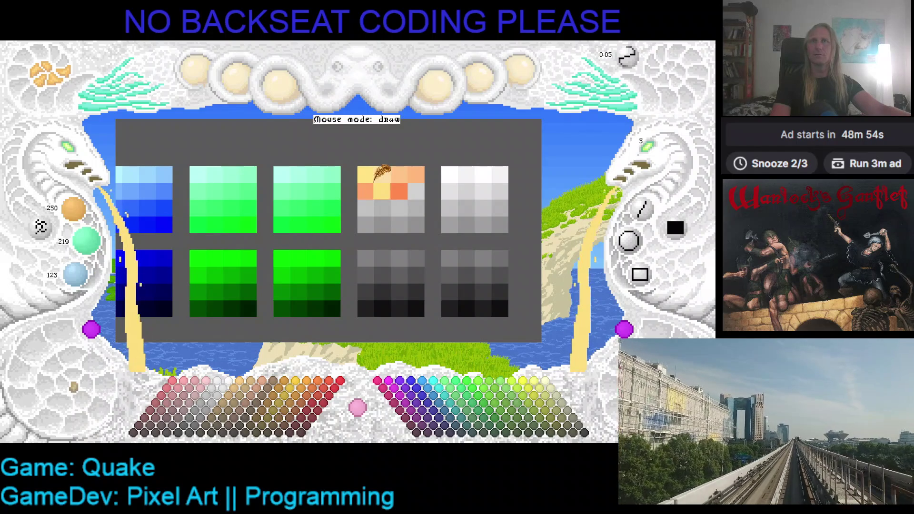
scroll(73, 209, "down", 1)
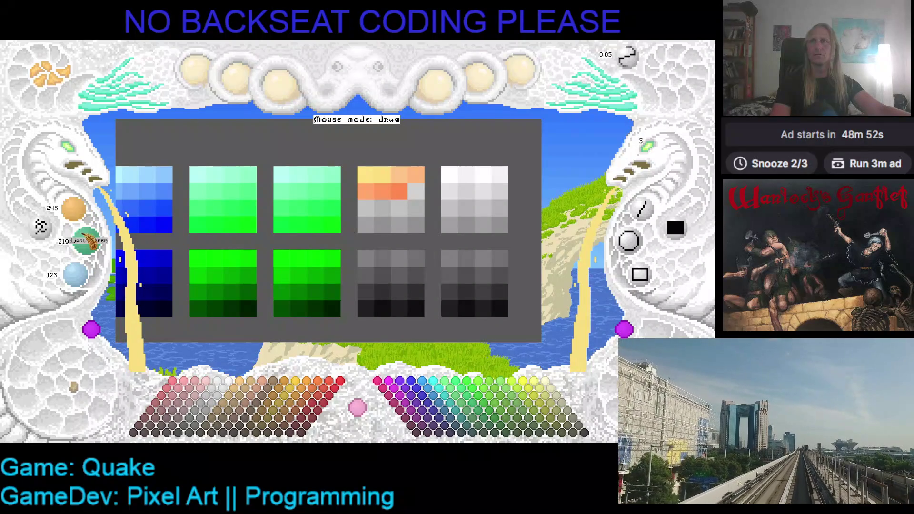
scroll(87, 240, "down", 1)
scroll(81, 278, "down", 1)
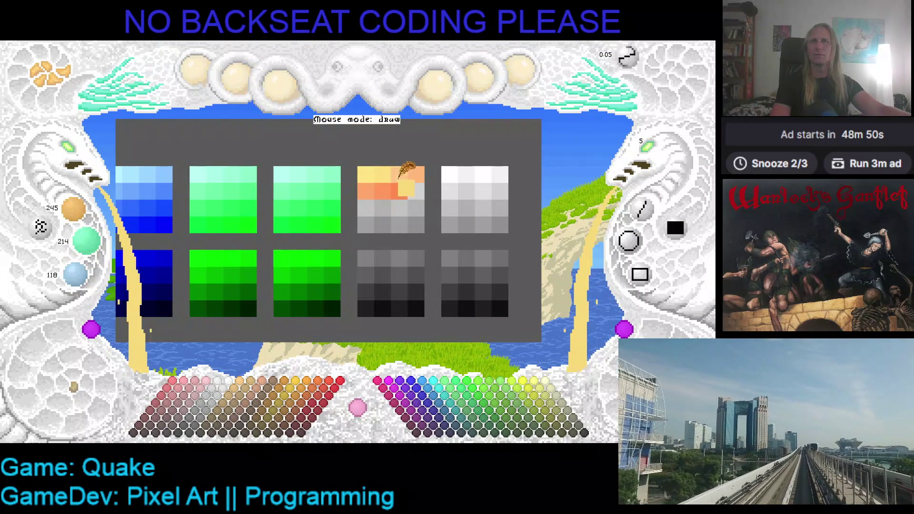
scroll(74, 209, "down", 1)
scroll(87, 241, "down", 1)
scroll(77, 275, "down", 1)
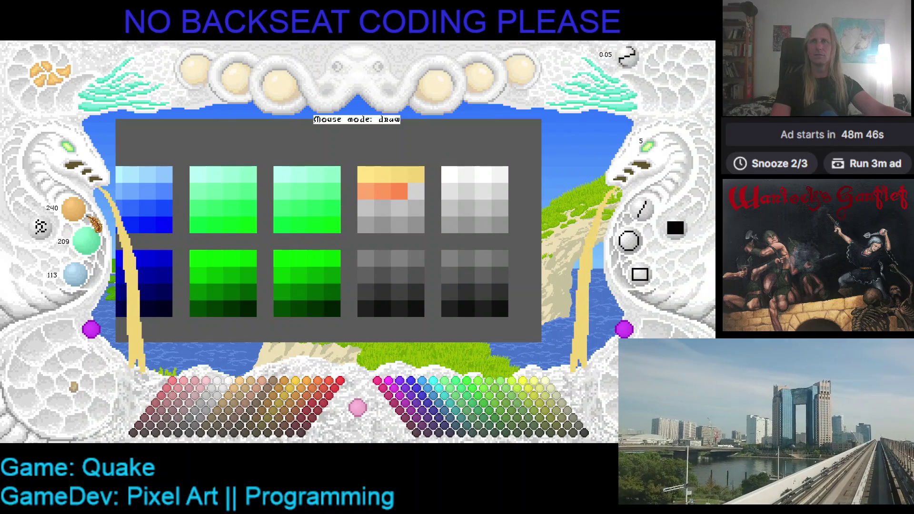
scroll(87, 241, "down", 1)
scroll(76, 275, "down", 1)
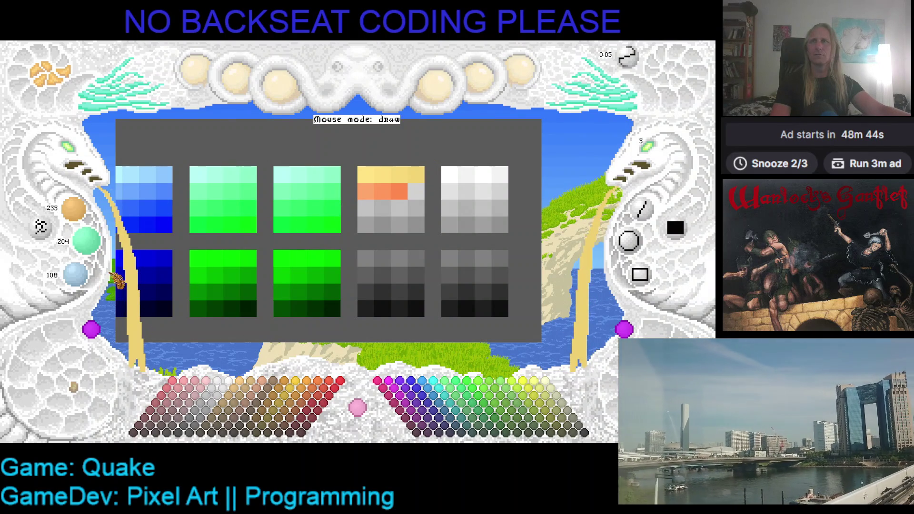
scroll(90, 211, "down", 1)
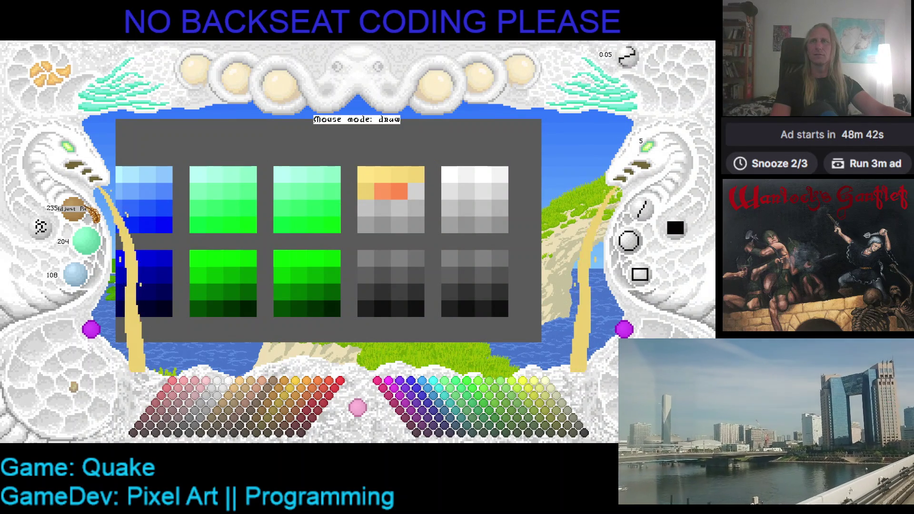
scroll(87, 240, "down", 1)
scroll(76, 275, "down", 1)
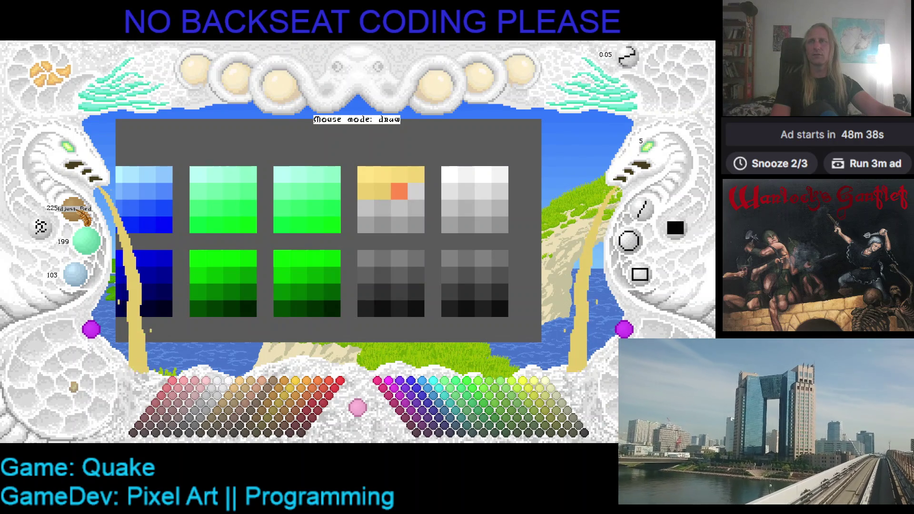
scroll(96, 245, "down", 2)
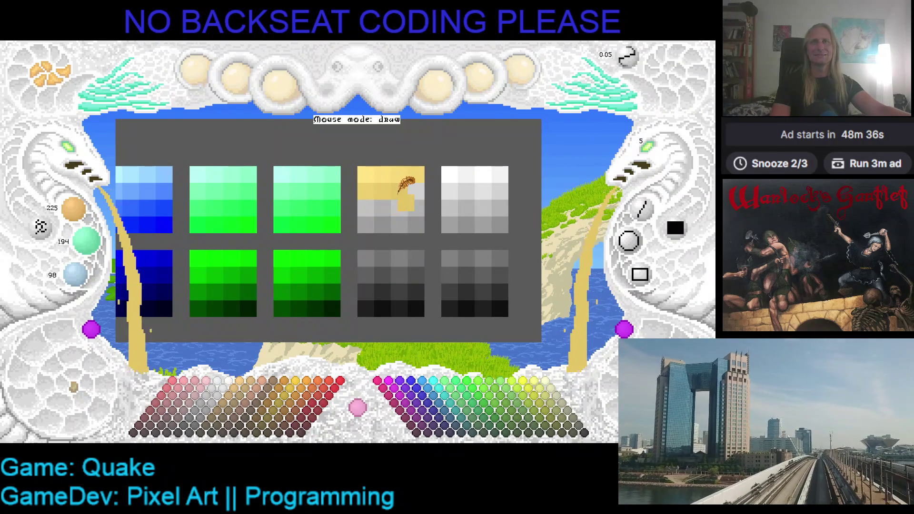
scroll(74, 209, "down", 1)
scroll(86, 241, "down", 1)
Paint the fourth block's third-row cells yellow, darkening the colour between cells
scroll(76, 275, "down", 1)
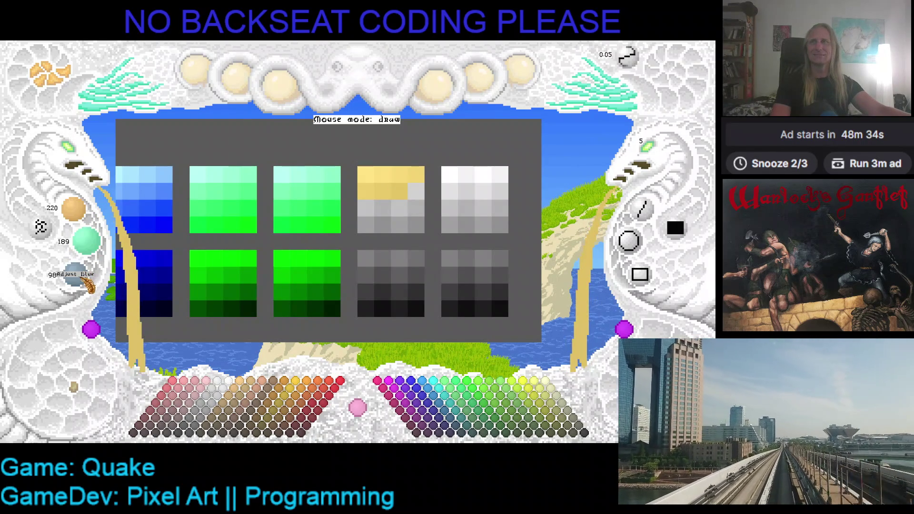
left_click(413, 191)
scroll(72, 209, "down", 1)
scroll(87, 240, "down", 1)
scroll(76, 272, "down", 1)
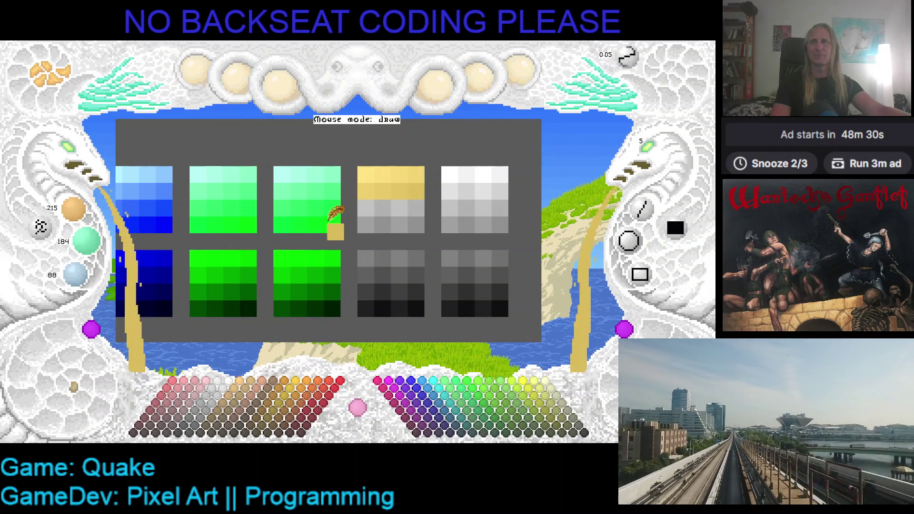
left_click(366, 207)
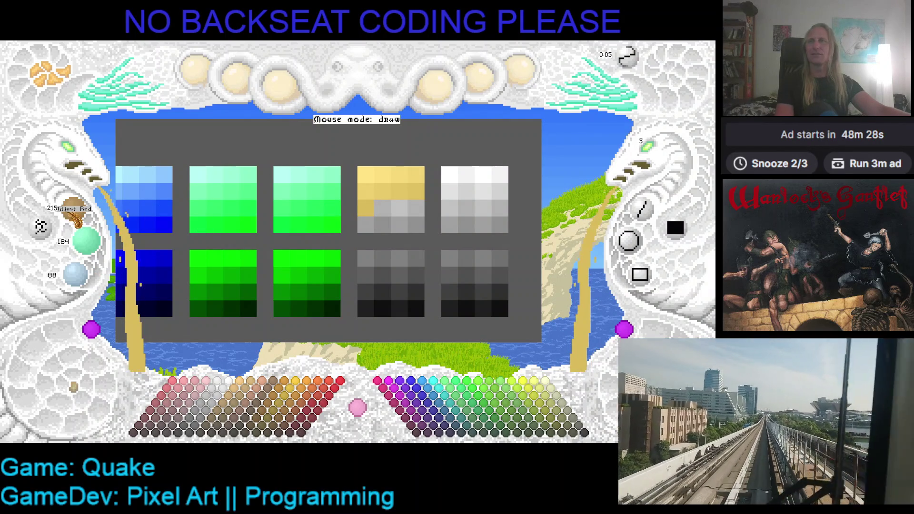
scroll(73, 209, "down", 1)
scroll(86, 240, "down", 1)
scroll(76, 274, "down", 1)
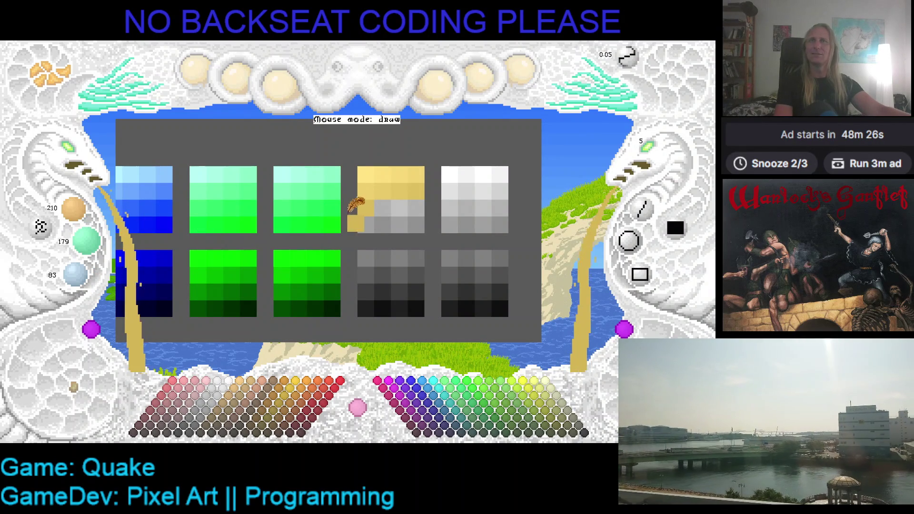
left_click(382, 208)
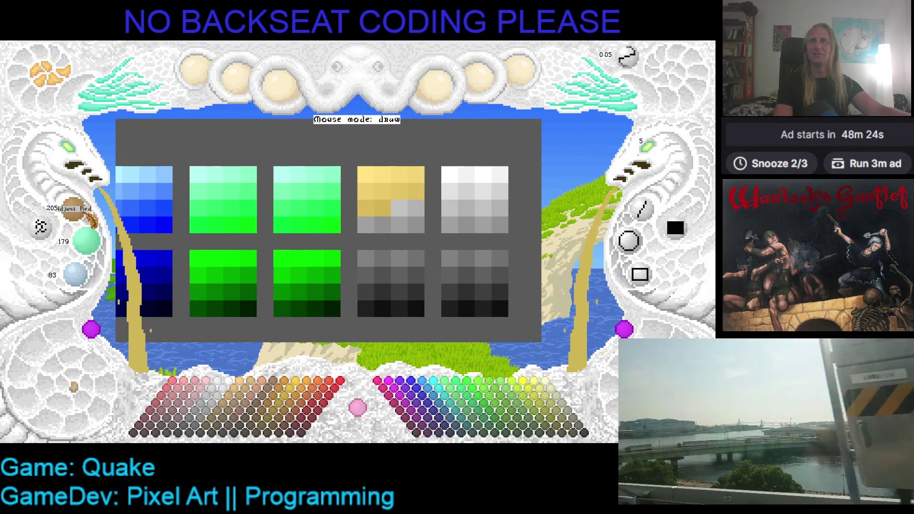
scroll(87, 240, "down", 1)
scroll(76, 274, "down", 1)
left_click_drag(399, 224, 396, 210)
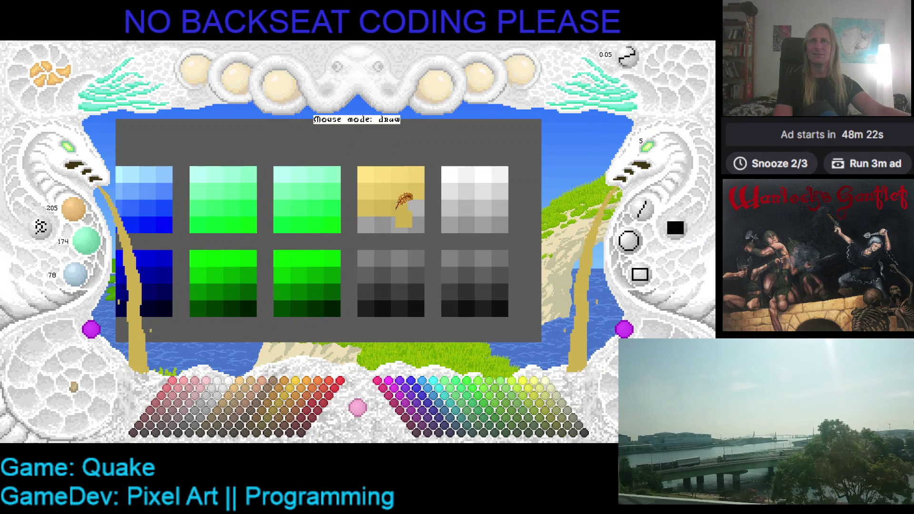
Fill the yellow ramp's four bottom-row cells with progressively darker gold shades
scroll(73, 210, "down", 1)
scroll(86, 240, "down", 2)
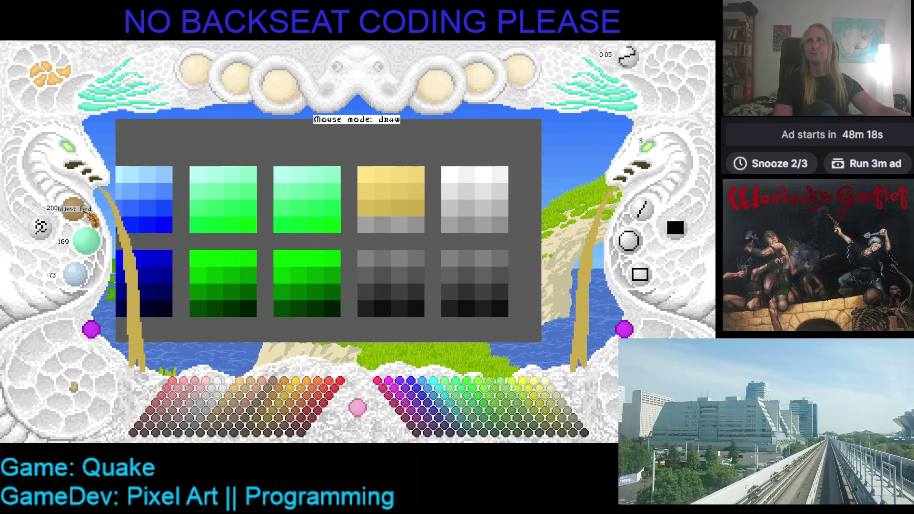
scroll(74, 209, "down", 1)
scroll(86, 240, "down", 1)
scroll(99, 277, "down", 1)
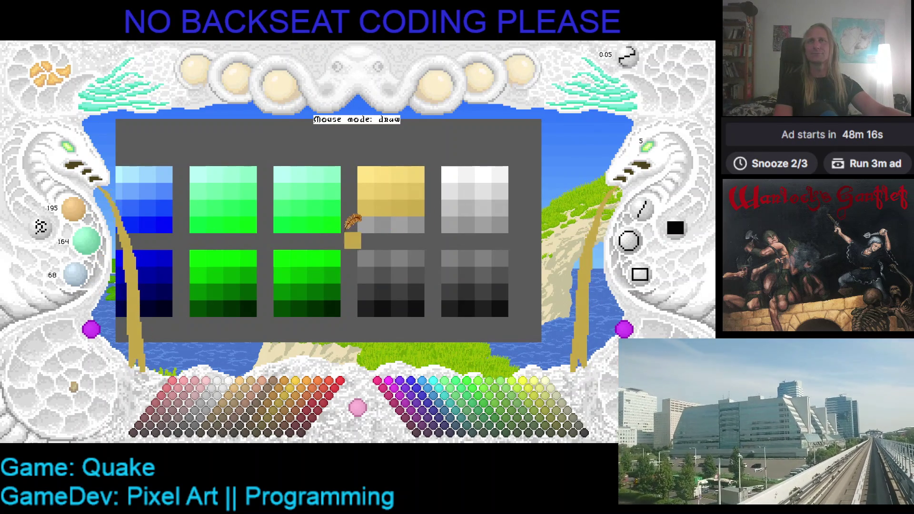
left_click(365, 224)
scroll(74, 209, "down", 1)
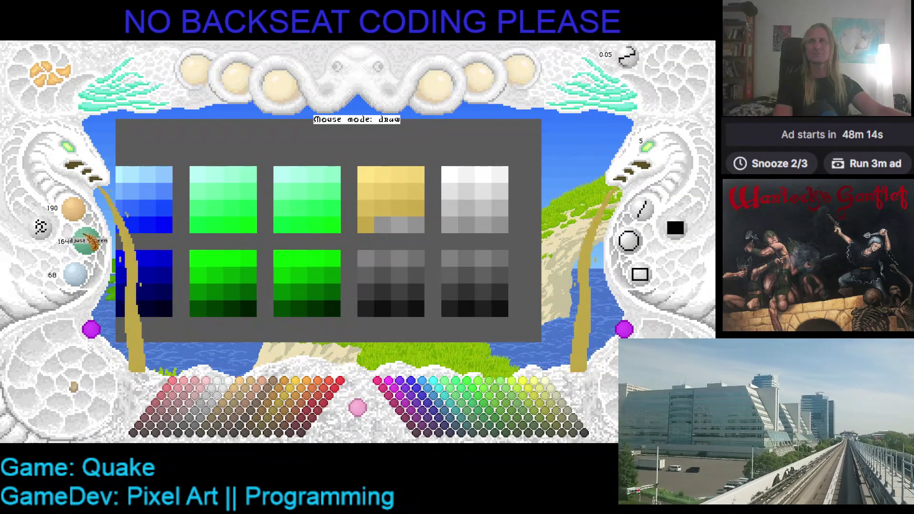
scroll(85, 241, "down", 1)
scroll(76, 274, "down", 1)
left_click(383, 225)
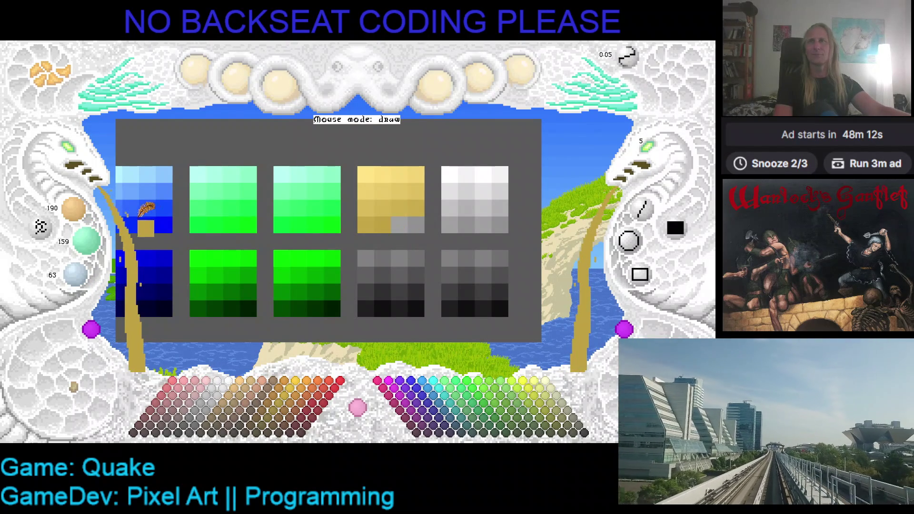
scroll(73, 209, "down", 1)
scroll(97, 241, "down", 1)
scroll(76, 275, "down", 1)
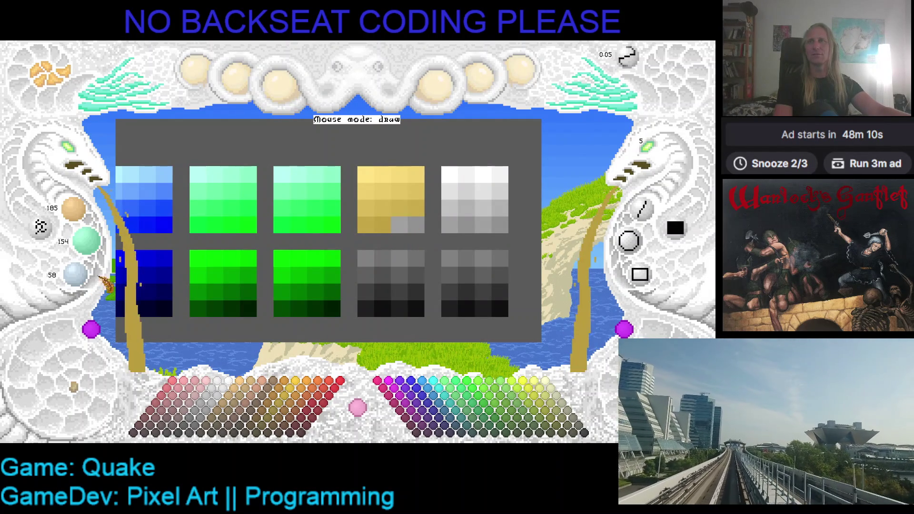
left_click(399, 224)
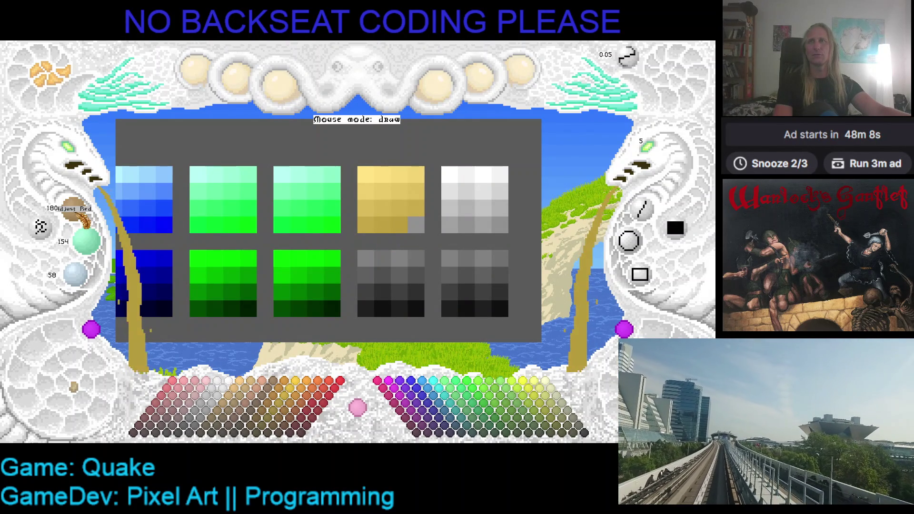
scroll(85, 241, "down", 1)
Start the dark-grey ramp below with a darker gold first cell
scroll(76, 274, "down", 1)
left_click(419, 224)
scroll(76, 209, "down", 1)
scroll(88, 240, "down", 1)
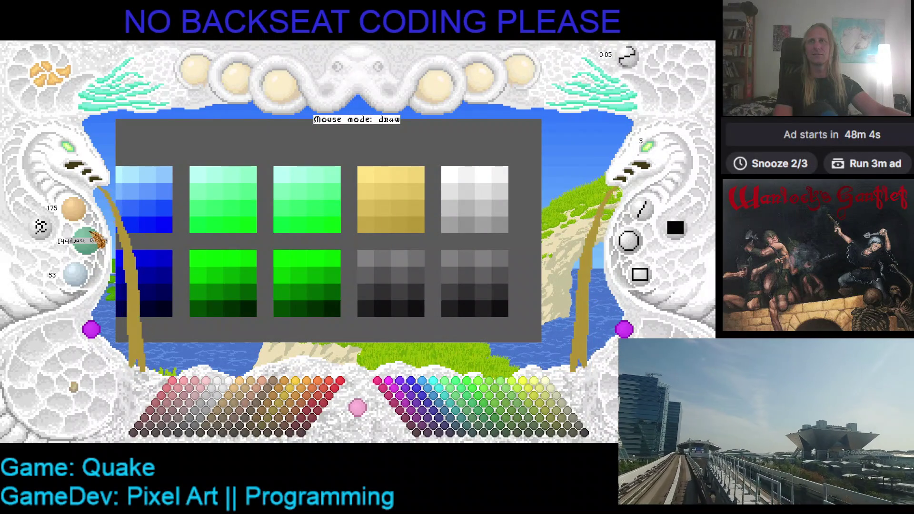
scroll(76, 274, "down", 1)
left_click(365, 258)
Paint the lower ramp's top-row cells in darker gold, undoing one stray stroke
scroll(76, 210, "down", 1)
scroll(88, 240, "down", 1)
scroll(78, 275, "down", 1)
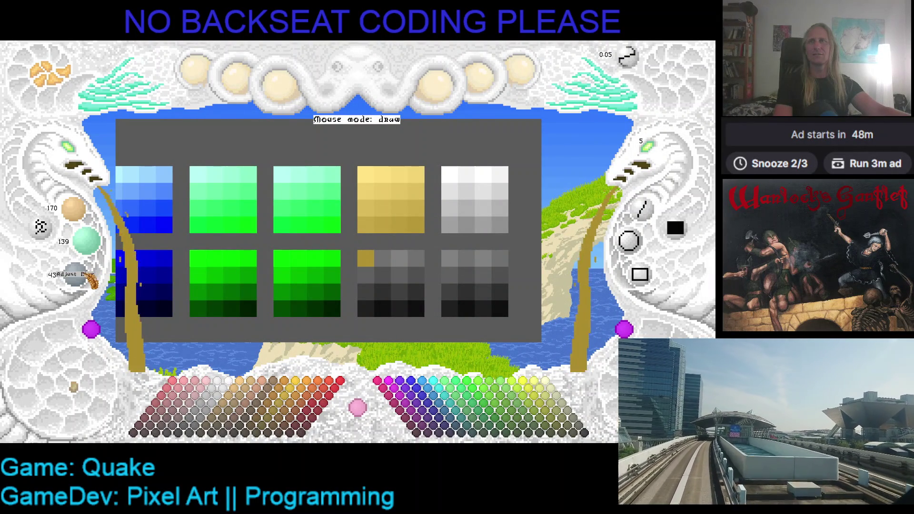
left_click(381, 260)
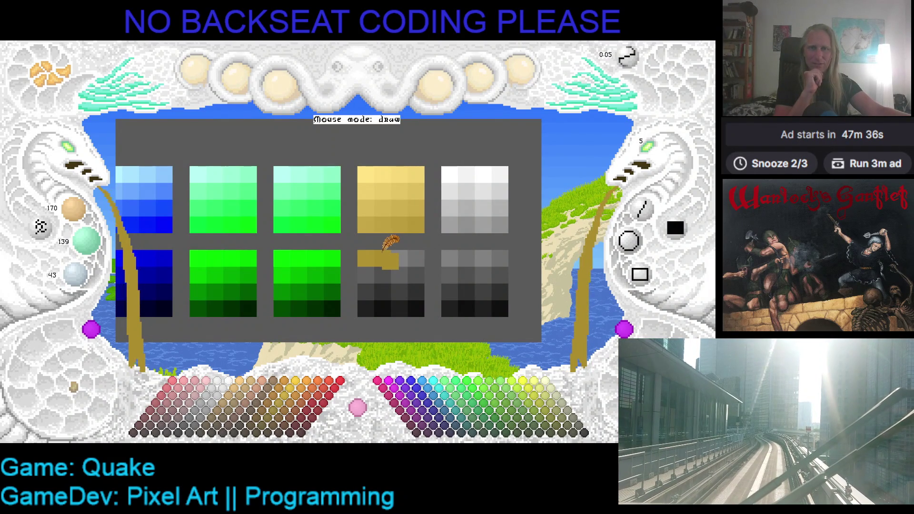
mouse_move(385, 251)
left_mouse_down()
mouse_move(404, 250)
mouse_move(382, 251)
left_mouse_up()
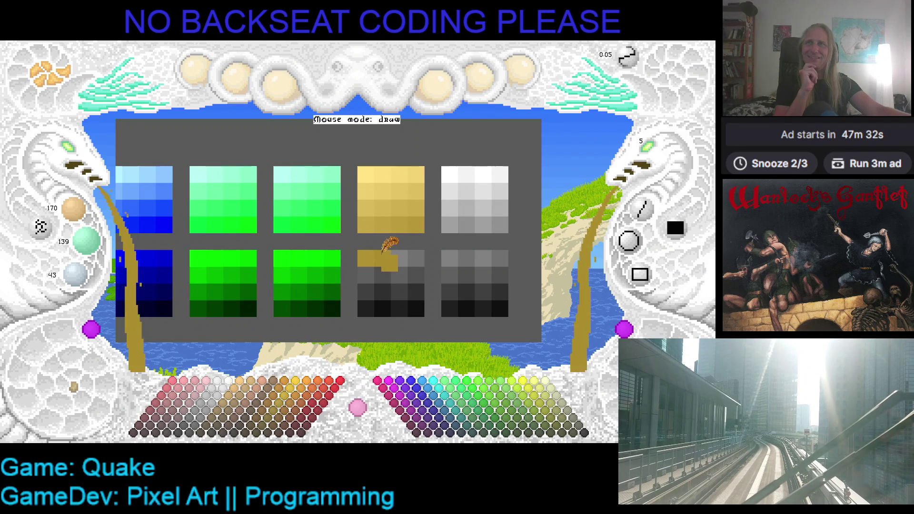
key("ctrl+z")
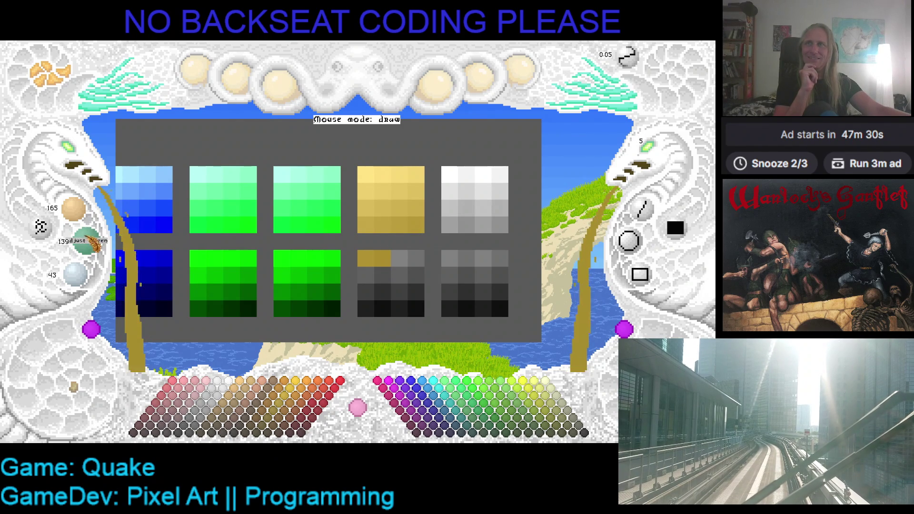
left_click(400, 258)
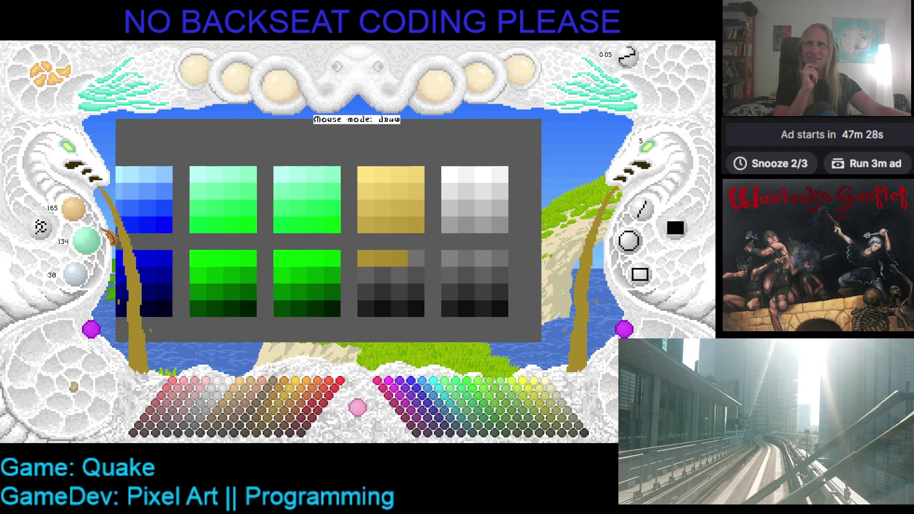
scroll(75, 274, "down", 5)
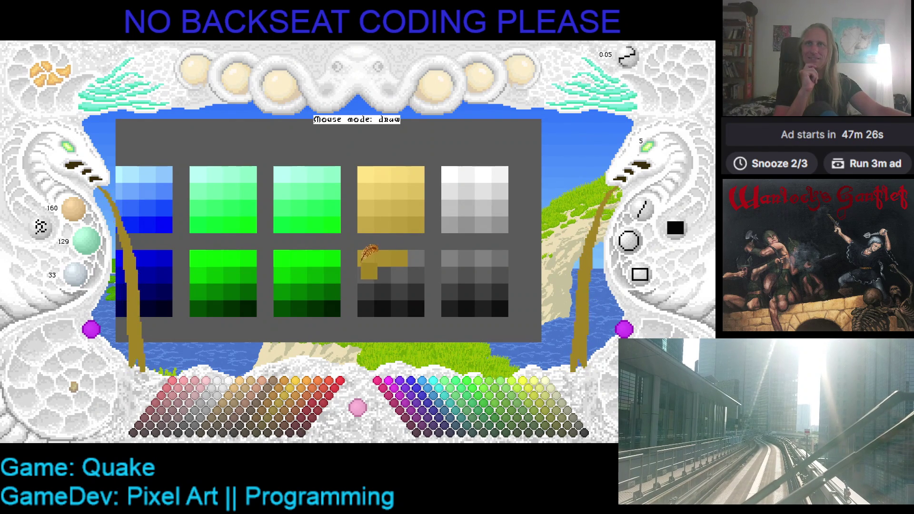
left_click(415, 258)
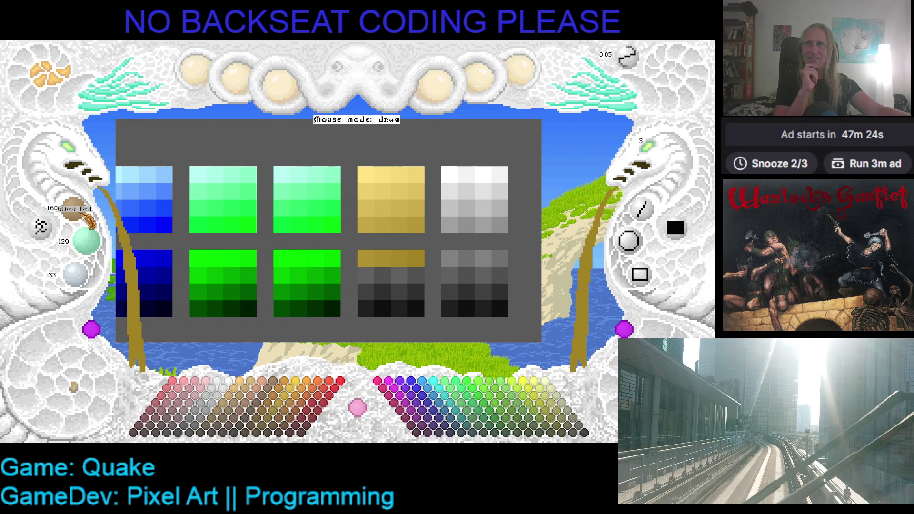
scroll(93, 253, "down", 5)
scroll(76, 274, "down", 5)
left_click(360, 268)
left_click(423, 258)
Fill the lower ramp's second row with successively darker gold cells
scroll(427, 245, "up", 5)
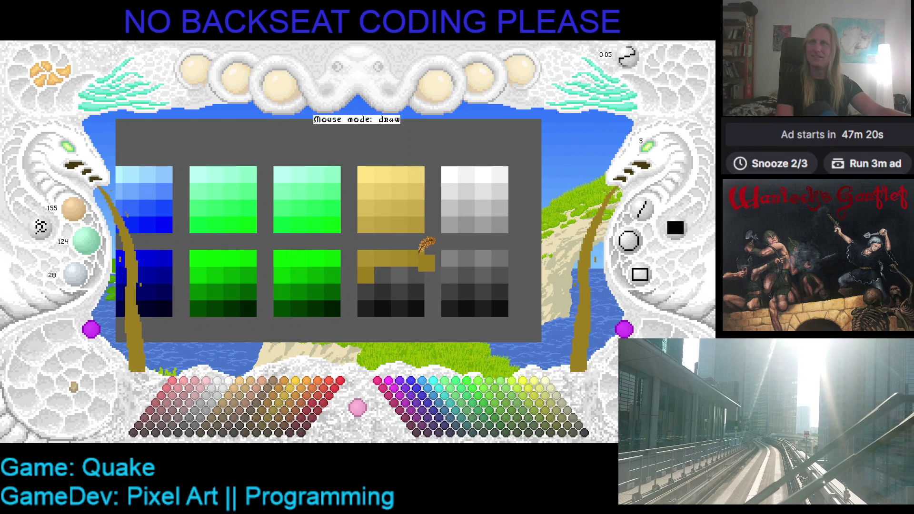
scroll(311, 265, "down", 5)
scroll(75, 208, "down", 5)
scroll(75, 273, "down", 5)
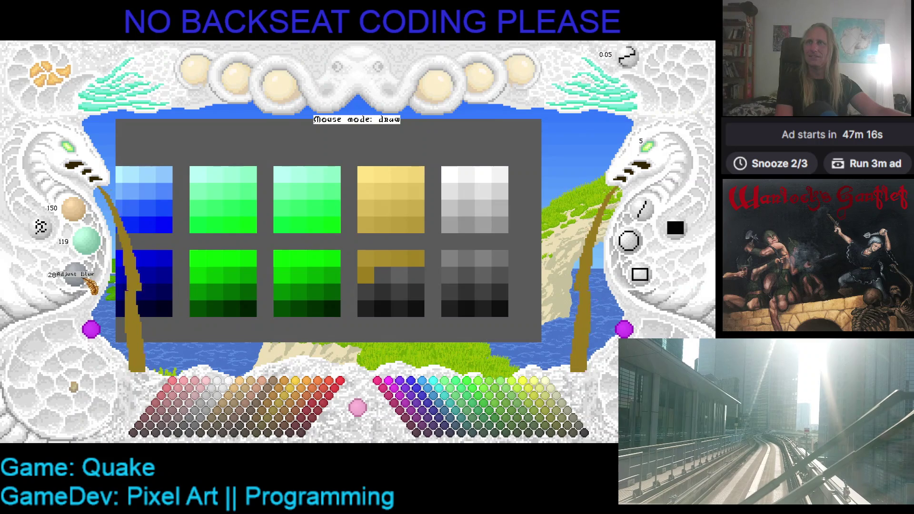
left_click(382, 275)
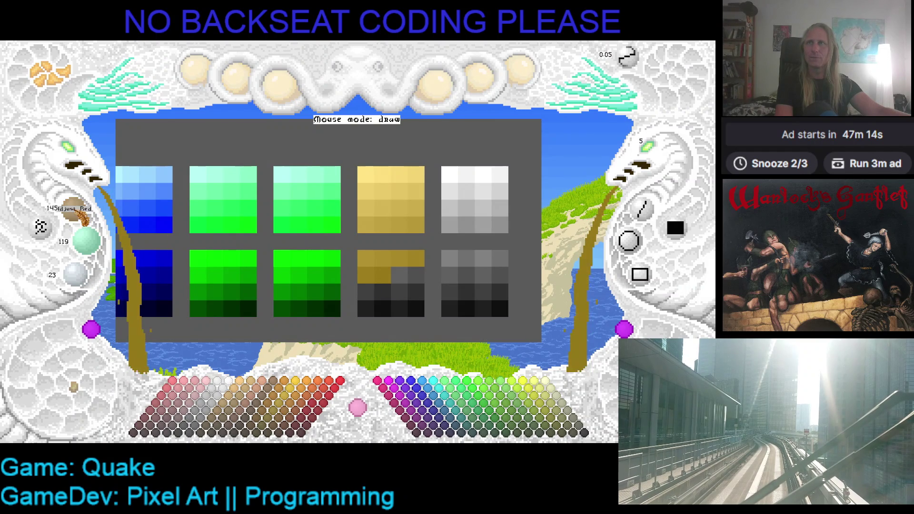
scroll(76, 273, "down", 5)
left_click(399, 274)
scroll(76, 212, "down", 5)
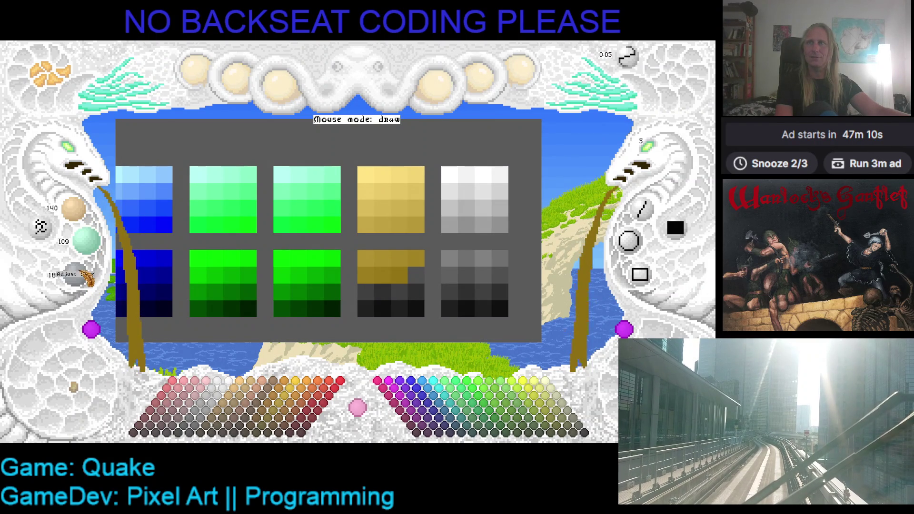
left_click(416, 274)
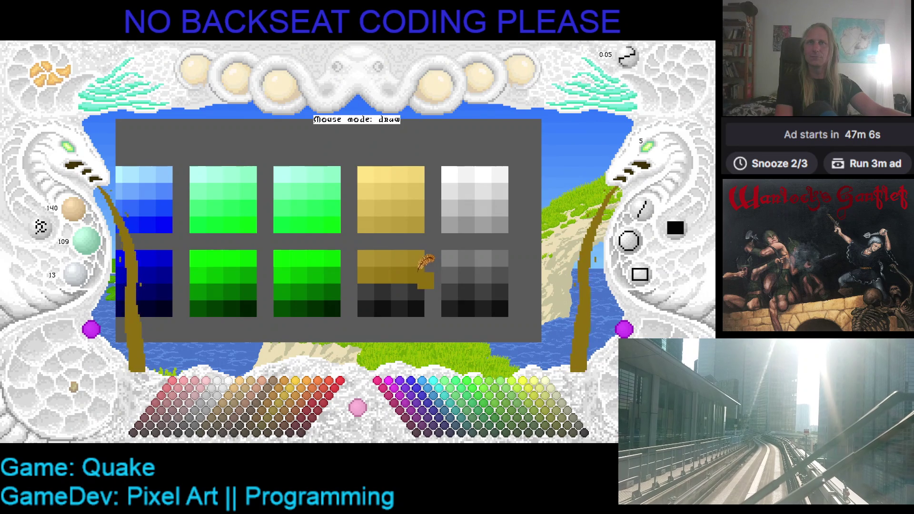
Paint the lower ramp's third-row cells brown
scroll(84, 219, "down", 10)
scroll(83, 219, "up", 5)
scroll(85, 243, "down", 5)
scroll(79, 273, "down", 5)
left_click(289, 305)
left_click(366, 291)
scroll(76, 217, "down", 5)
scroll(86, 243, "down", 10)
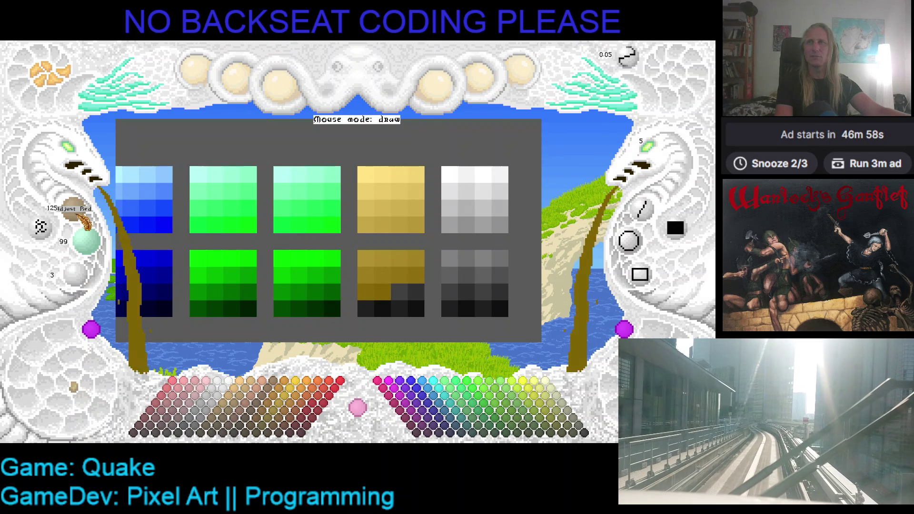
scroll(85, 240, "down", 5)
scroll(77, 274, "down", 6)
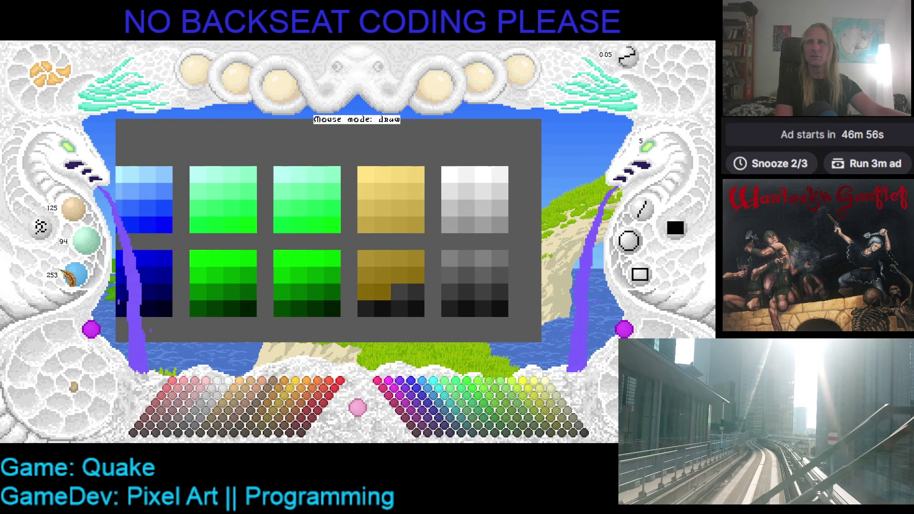
scroll(86, 281, "up", 6)
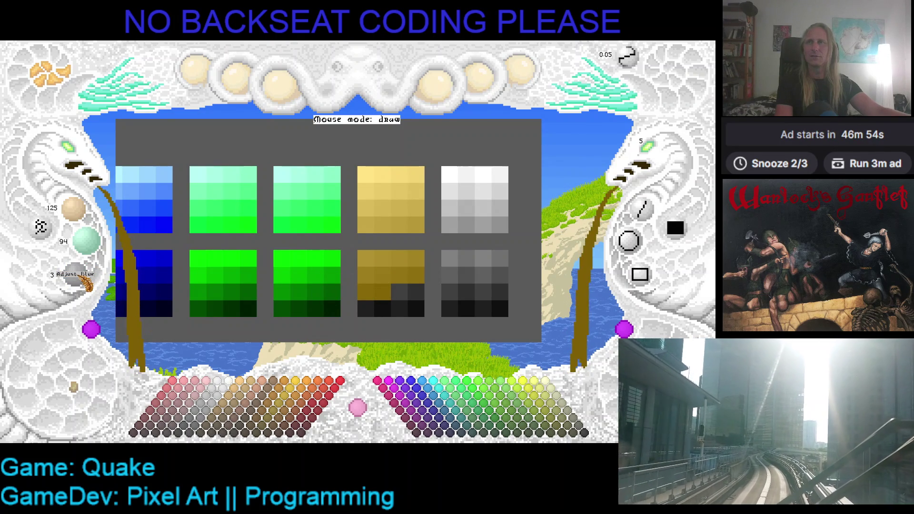
scroll(86, 284, "down", 6)
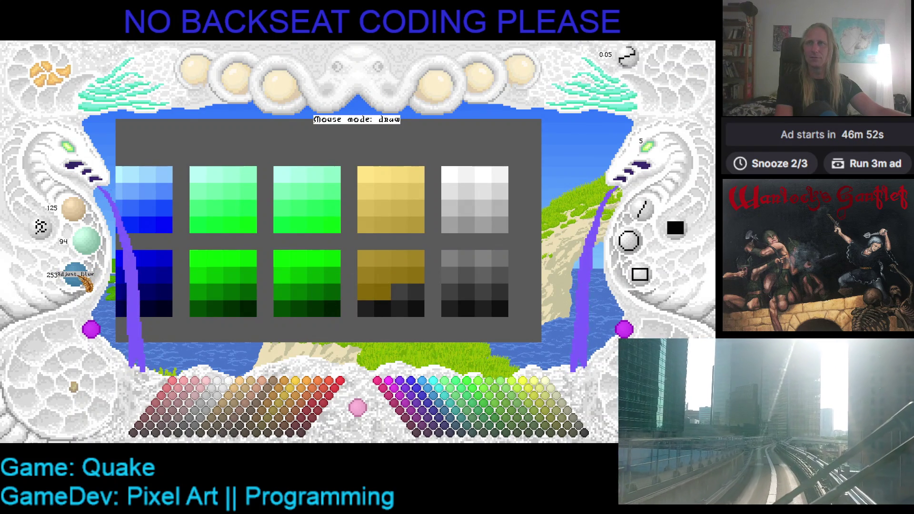
scroll(85, 283, "up", 6)
scroll(86, 284, "up", 1)
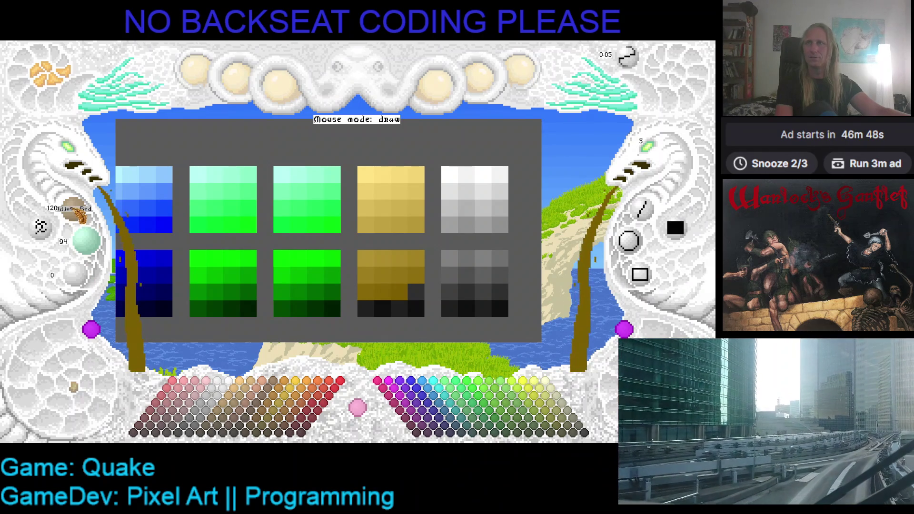
left_click(416, 290)
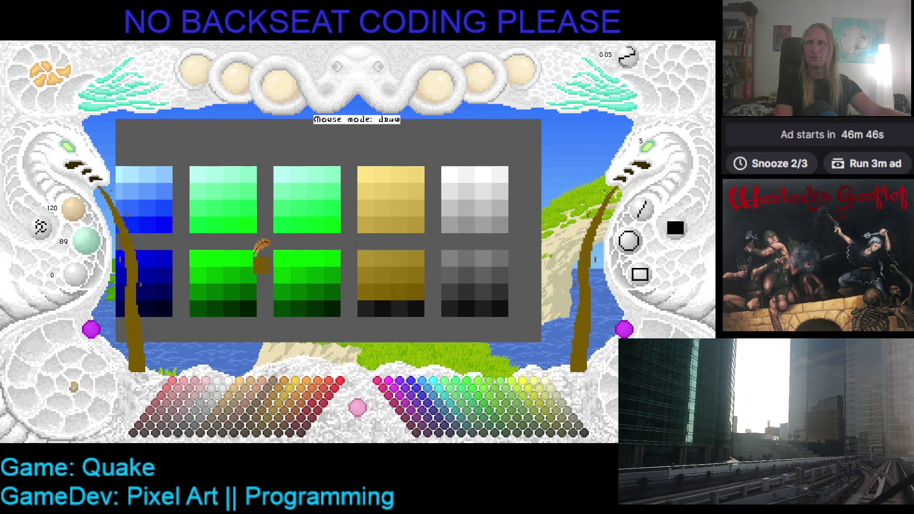
Paint the bottom-row cells in progressively deeper brown, ending with the darkest ones
scroll(86, 241, "down", 5)
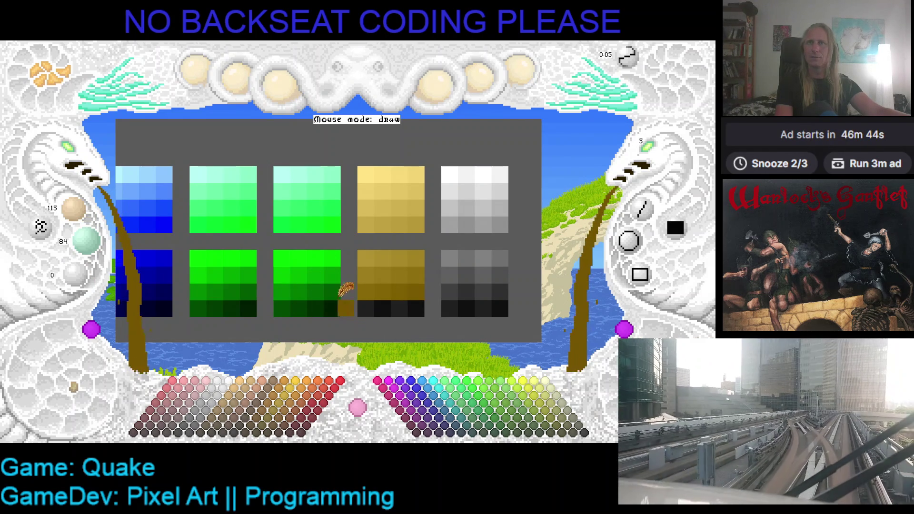
left_click(365, 308)
scroll(85, 241, "down", 5)
left_click(382, 308)
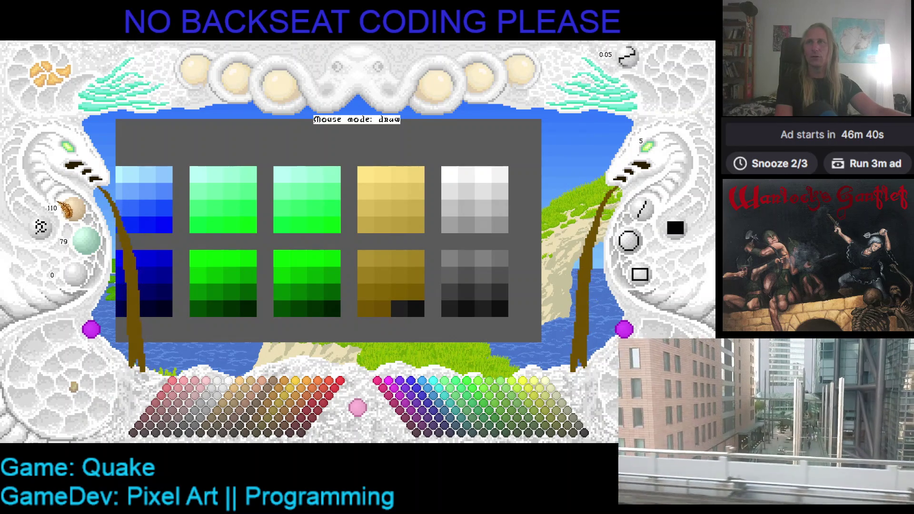
scroll(86, 241, "down", 5)
left_click(399, 309)
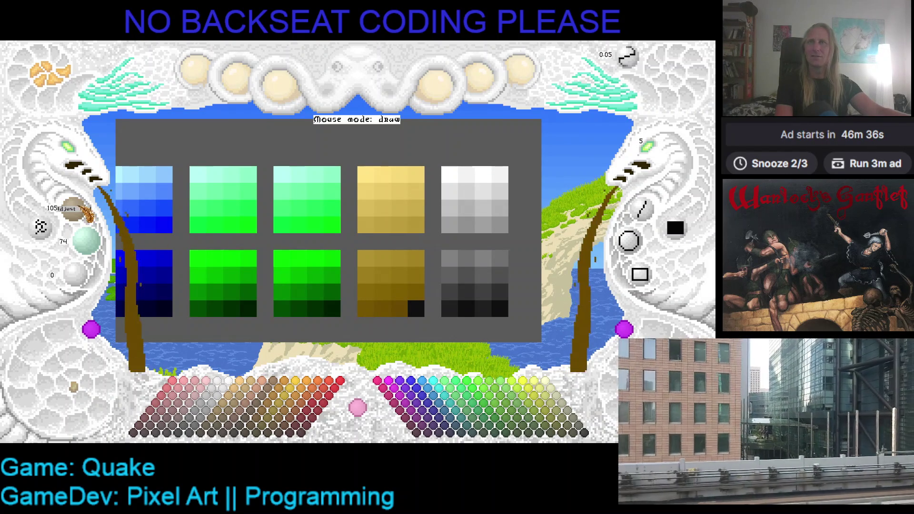
scroll(85, 211, "down", 5)
scroll(86, 242, "down", 5)
left_click(416, 309)
left_click(498, 308)
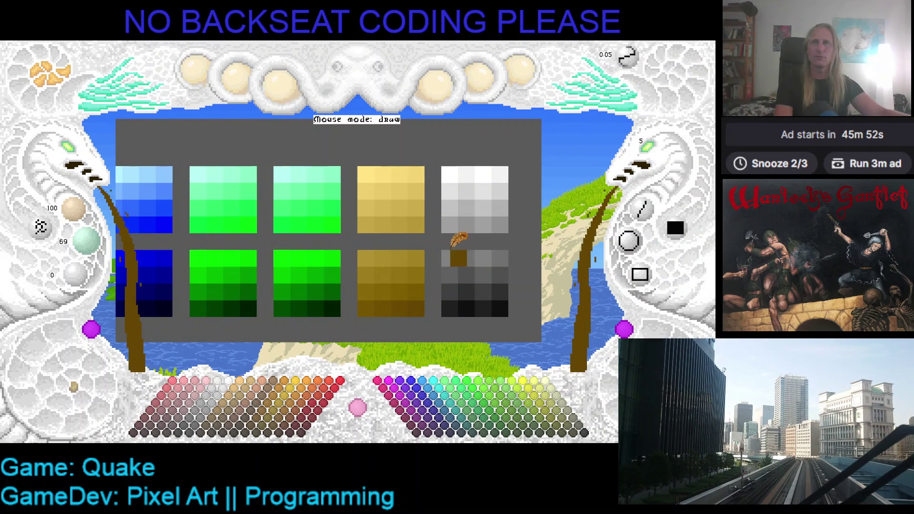
left_click(367, 172)
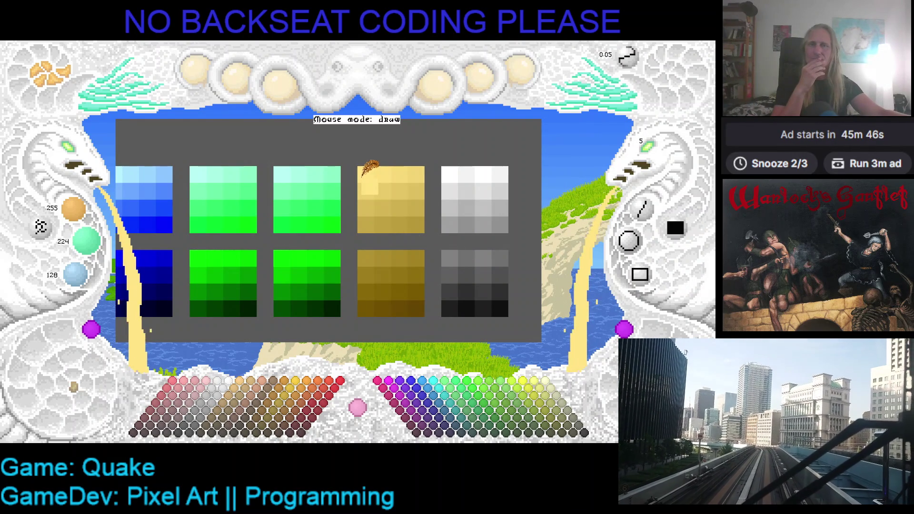
Paint the white ramp's first cell pale gold, then lower green and blue toward peach 250, 187, 123
left_click(449, 175)
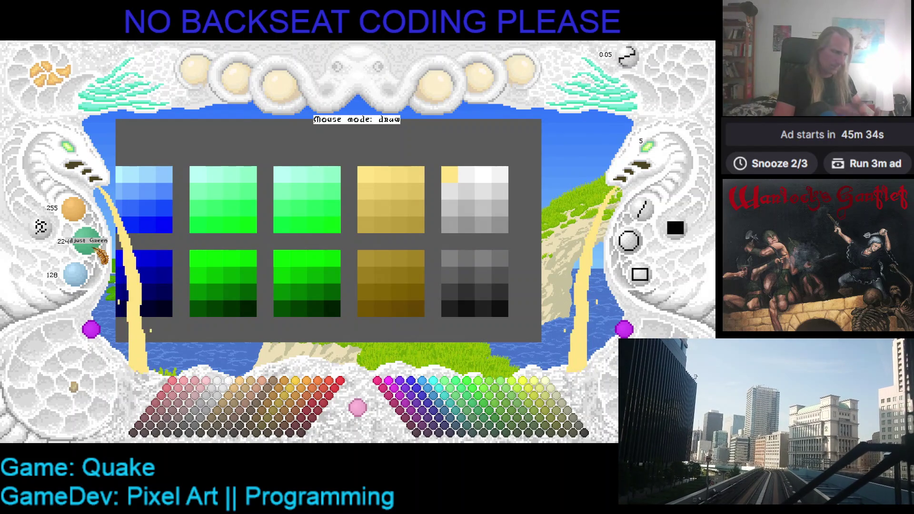
scroll(79, 241, "down", 5)
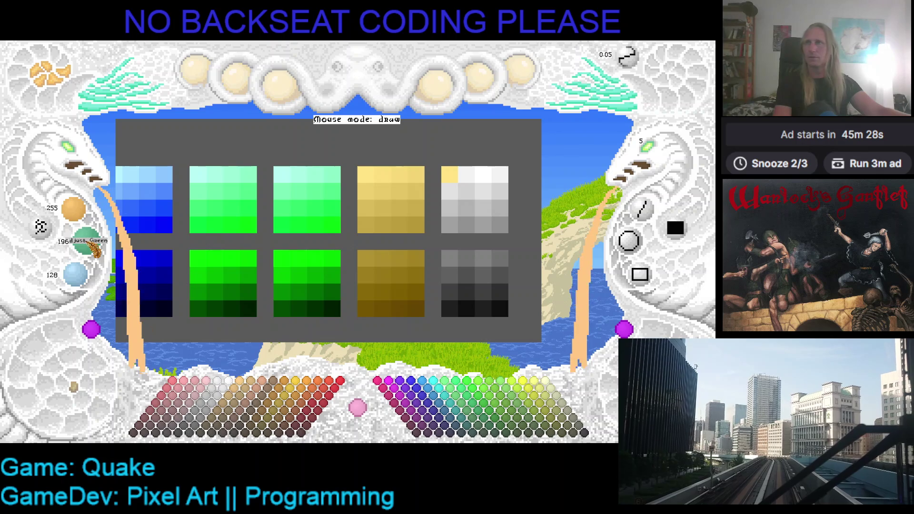
scroll(93, 247, "down", 2)
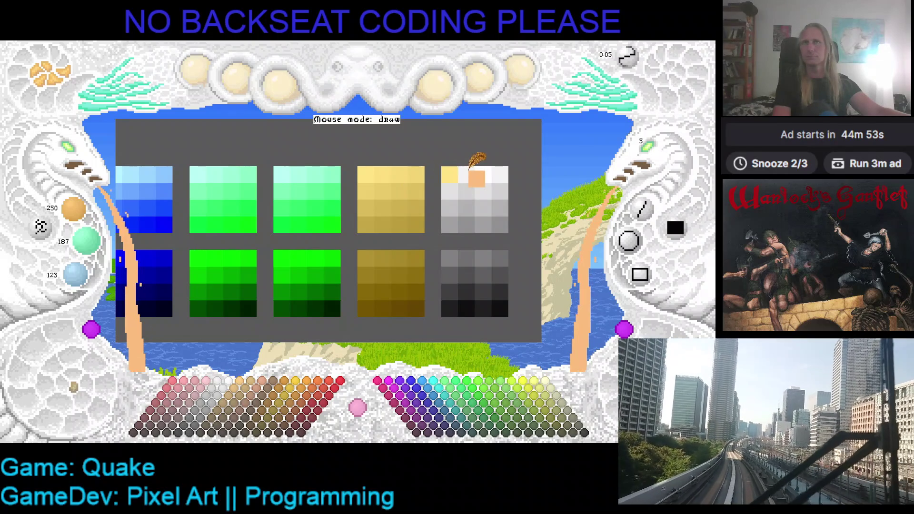
Paint the top row of the light grey ramp in pale peach shades
left_click(466, 174)
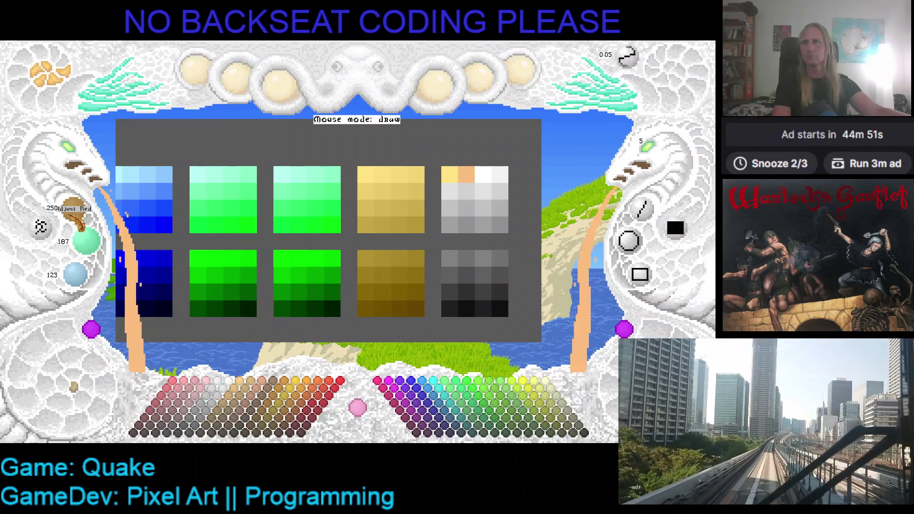
scroll(86, 240, "down", 5)
scroll(75, 274, "down", 5)
left_click(497, 178)
left_click(482, 175)
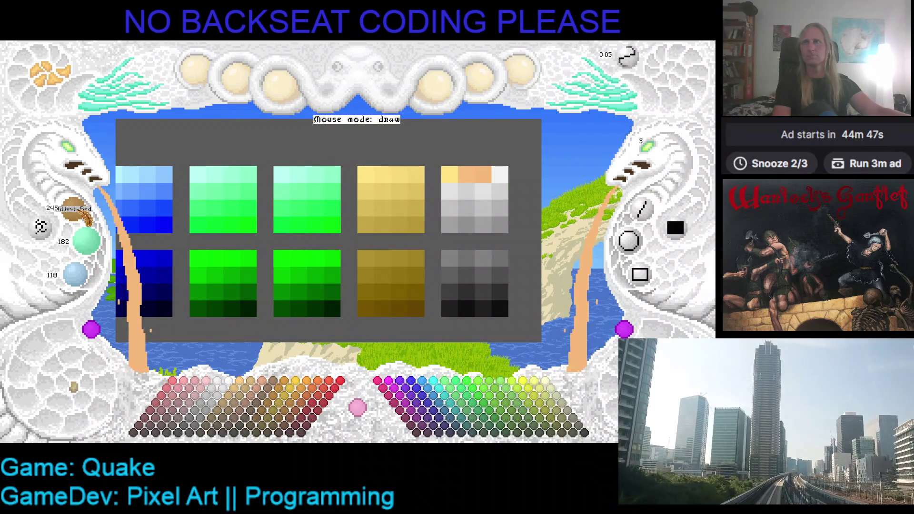
scroll(86, 240, "down", 5)
scroll(75, 273, "down", 5)
left_click(500, 175)
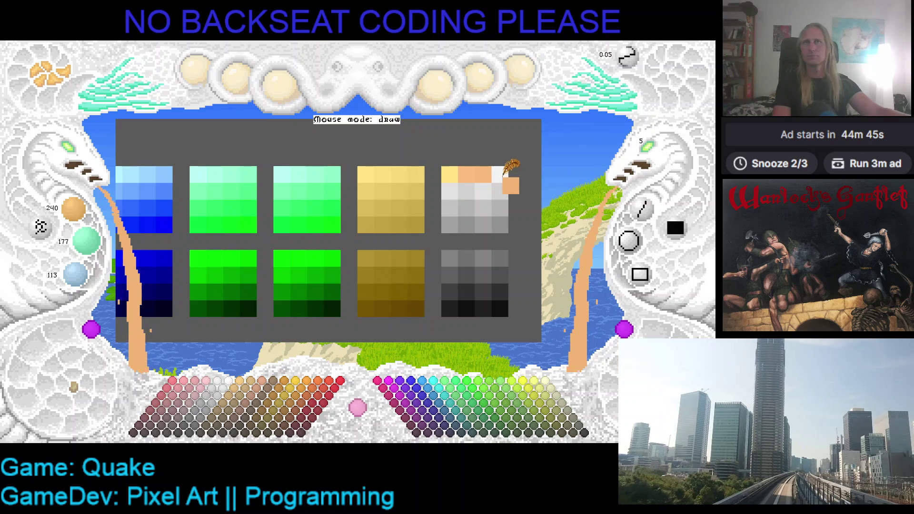
Start the second row with a darker peach and repaint the pale gold first cell peach
scroll(76, 210, "down", 5)
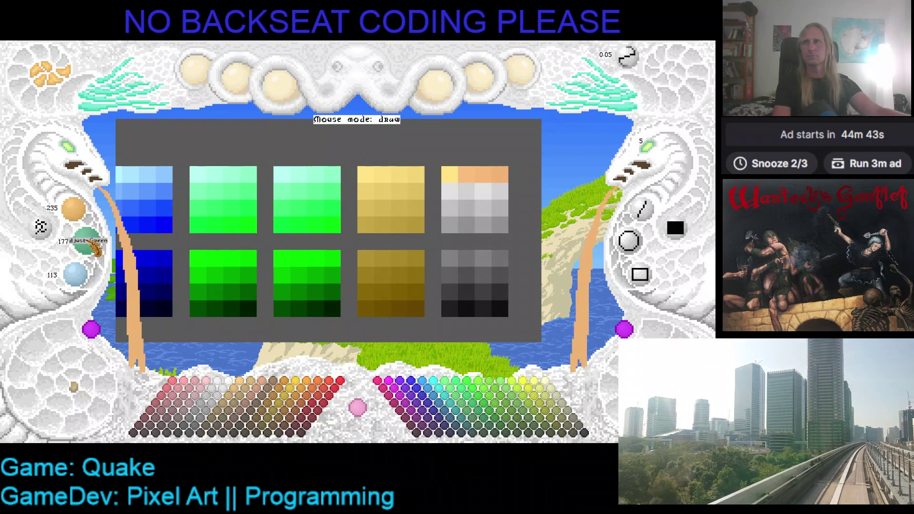
scroll(85, 240, "down", 5)
scroll(75, 274, "down", 5)
left_click(450, 190)
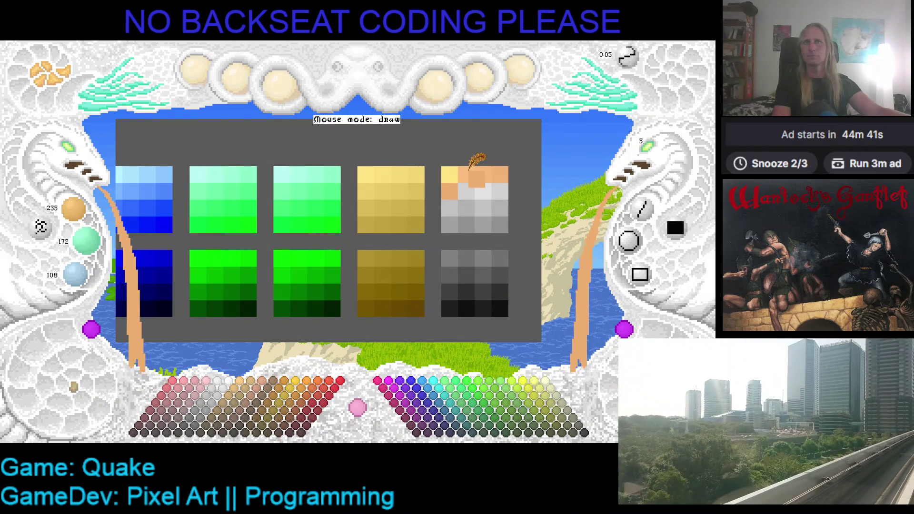
scroll(467, 165, "up", 5)
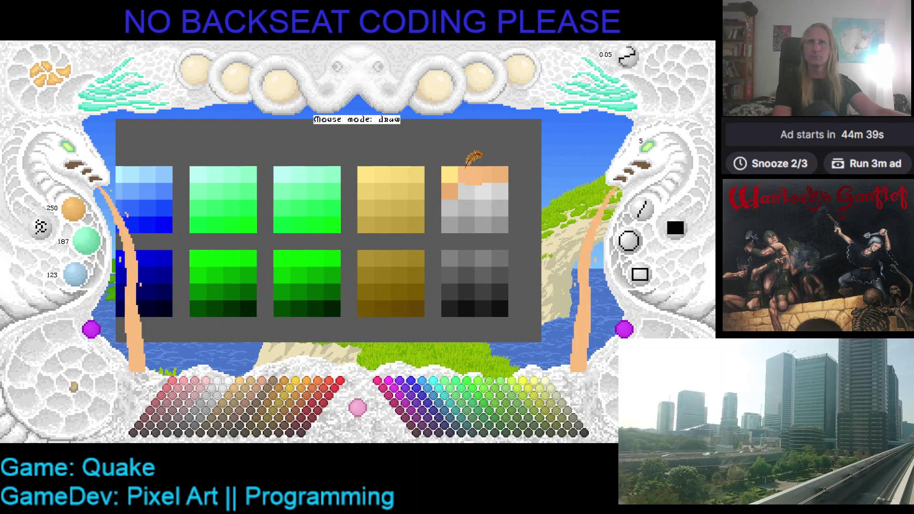
scroll(88, 245, "up", 1)
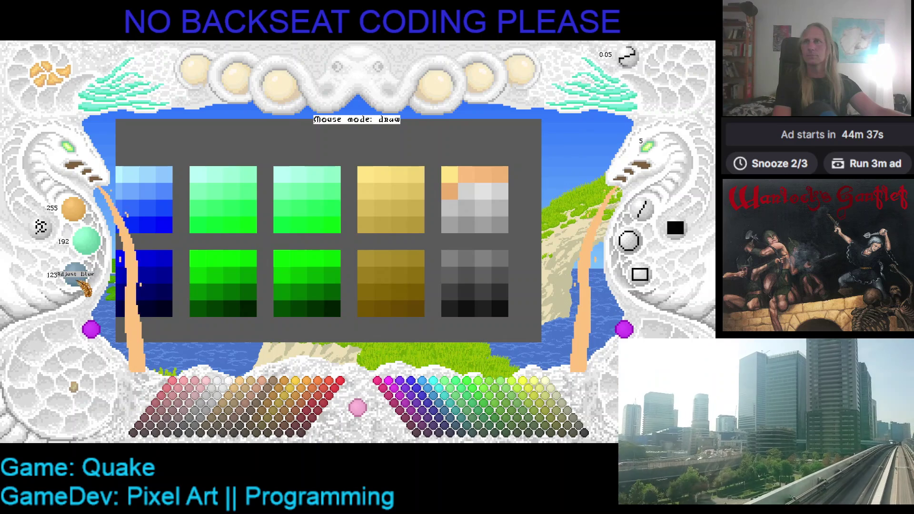
scroll(82, 281, "up", 1)
left_click(449, 175)
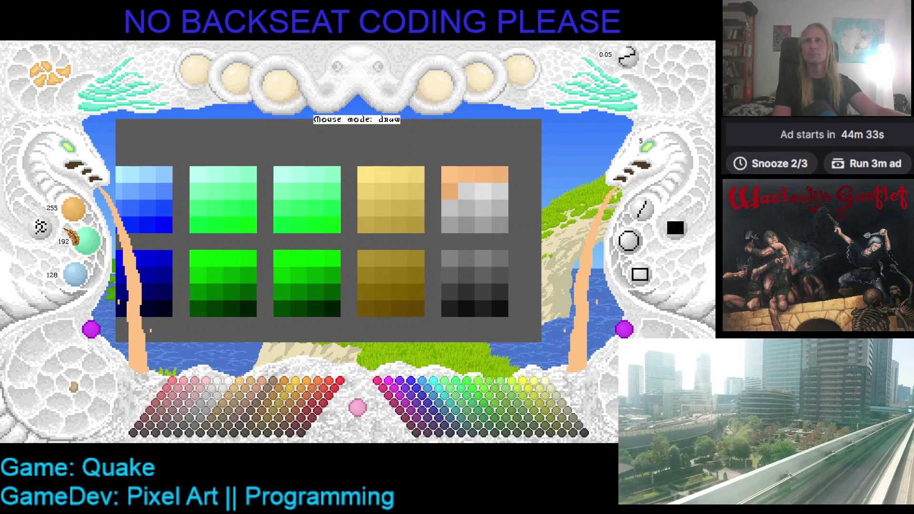
Finish the second row with progressively darker peach, ending in orange
scroll(464, 190, "down", 4)
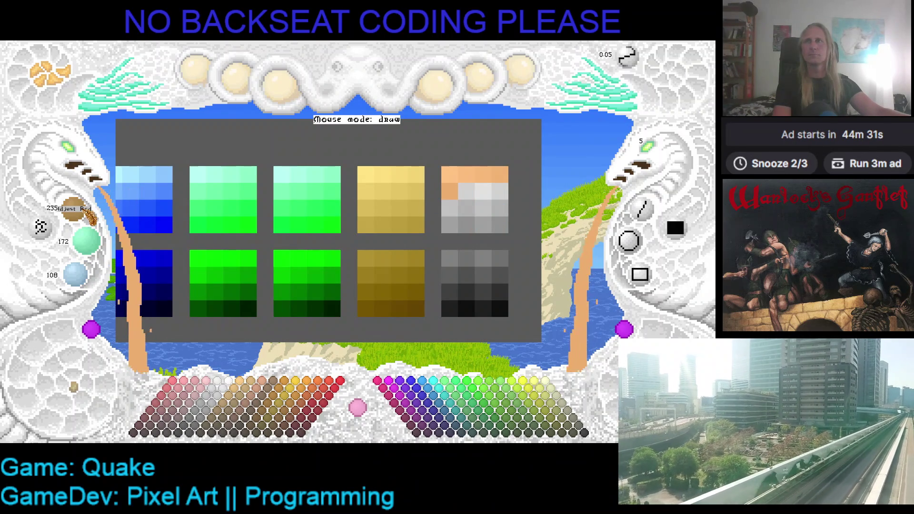
scroll(86, 241, "down", 1)
scroll(75, 274, "down", 1)
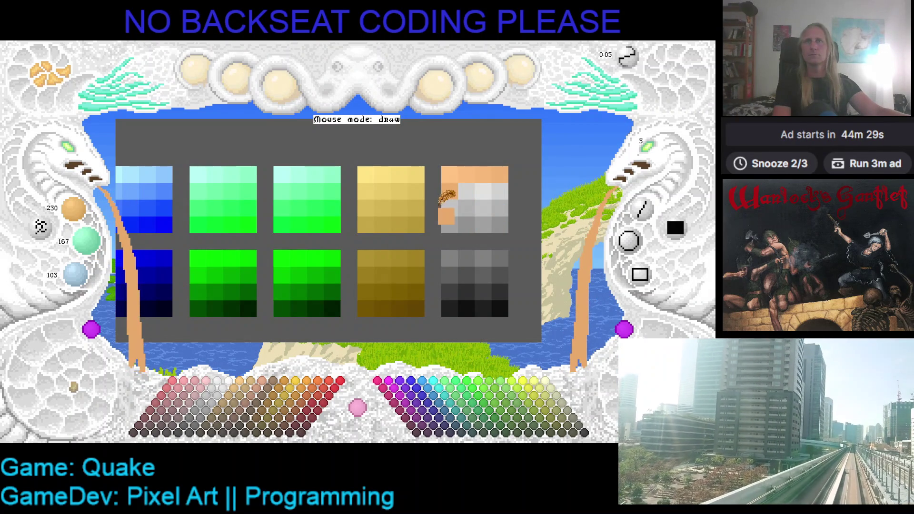
left_click(467, 200)
scroll(87, 242, "down", 1)
scroll(75, 274, "down", 1)
left_click(495, 202)
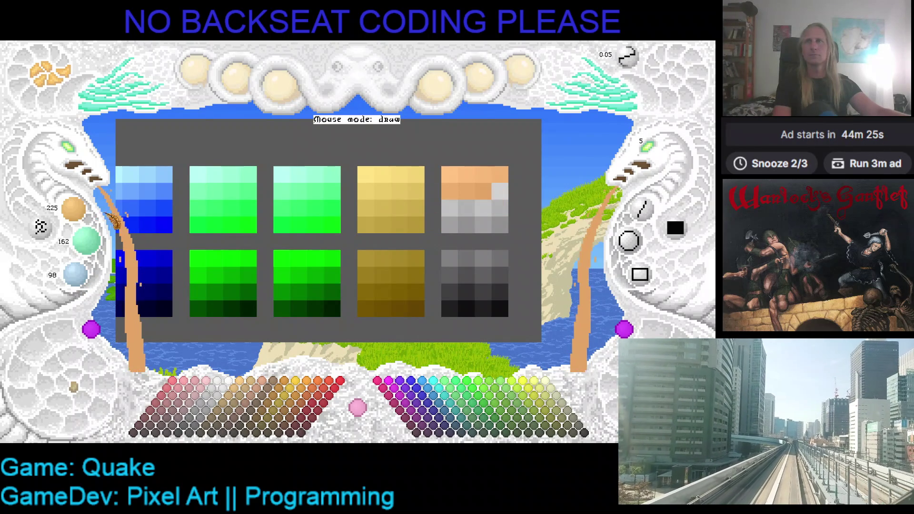
scroll(86, 241, "down", 1)
scroll(76, 275, "down", 1)
left_click(499, 192)
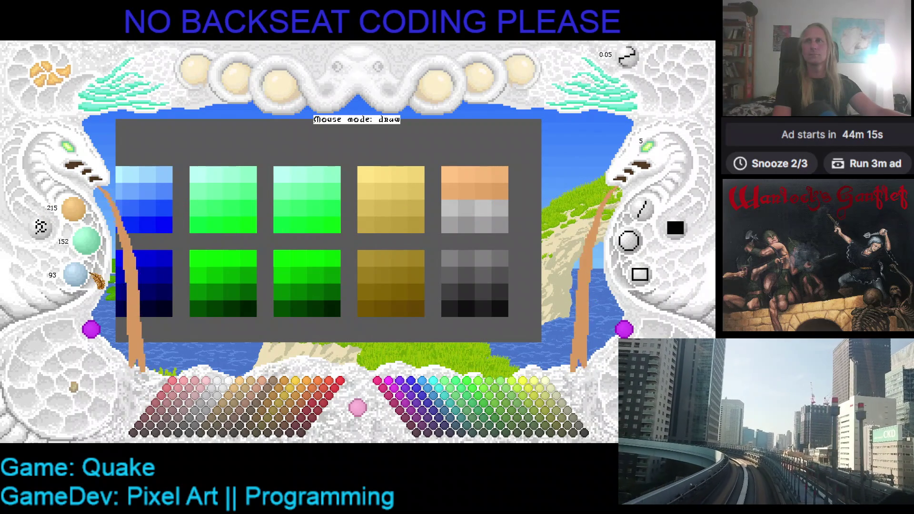
Paint all four third-row cells in deeper orange shades
scroll(95, 280, "down", 1)
left_click(449, 208)
scroll(76, 210, "down", 1)
scroll(95, 245, "down", 1)
scroll(83, 275, "down", 1)
left_click(466, 208)
scroll(74, 209, "down", 2)
scroll(76, 275, "down", 1)
left_click(483, 208)
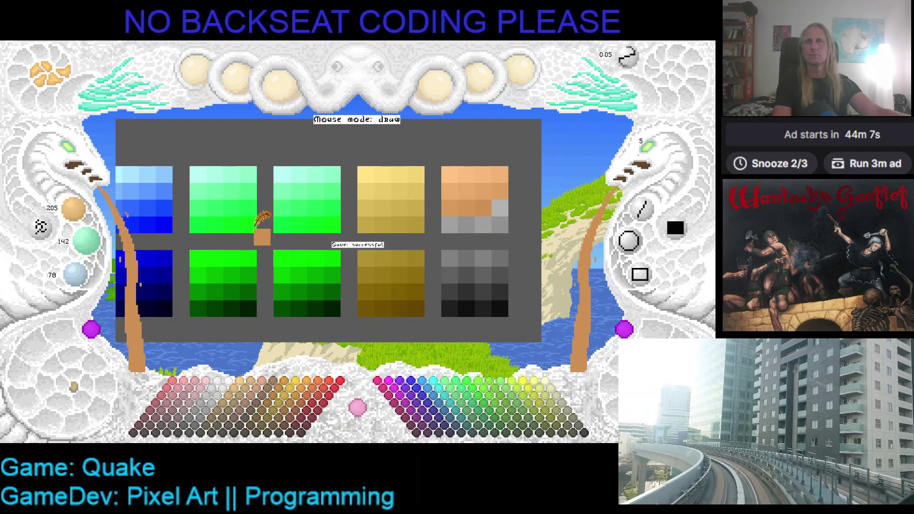
scroll(74, 209, "down", 1)
scroll(86, 242, "down", 1)
Start the bottom row with a brownish orange, darkening the colour to red 175, green 112
scroll(76, 275, "down", 1)
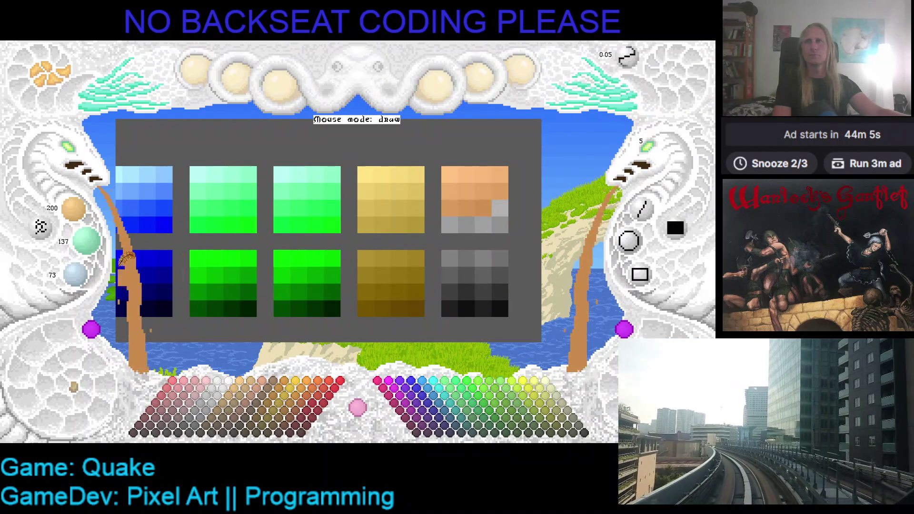
left_click(500, 208)
scroll(74, 209, "down", 2)
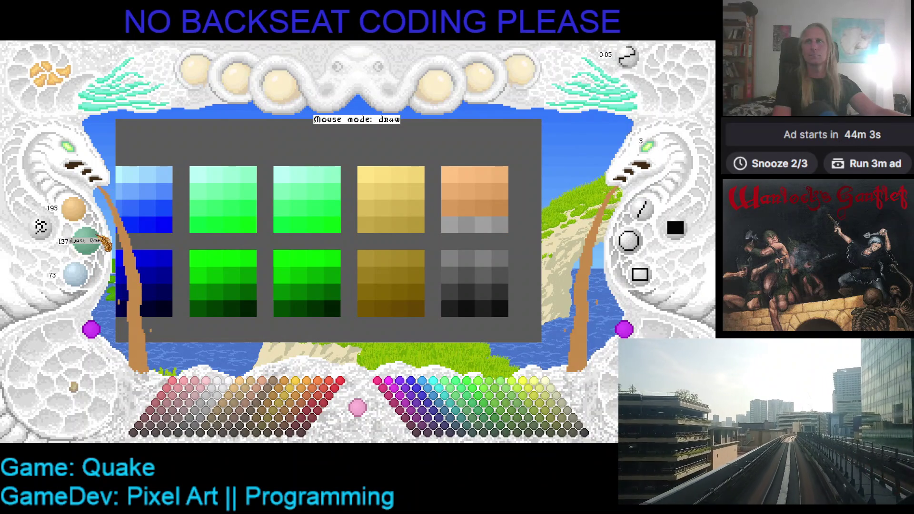
scroll(93, 277, "down", 1)
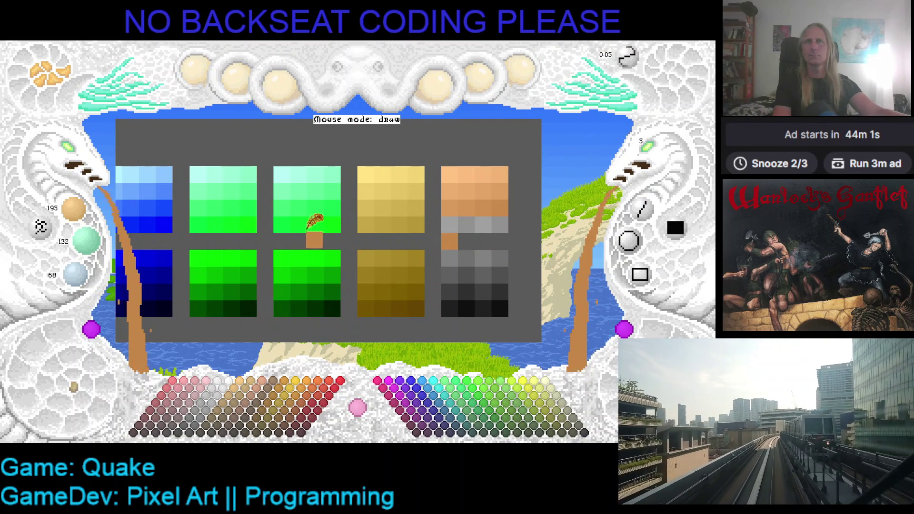
left_click(449, 224)
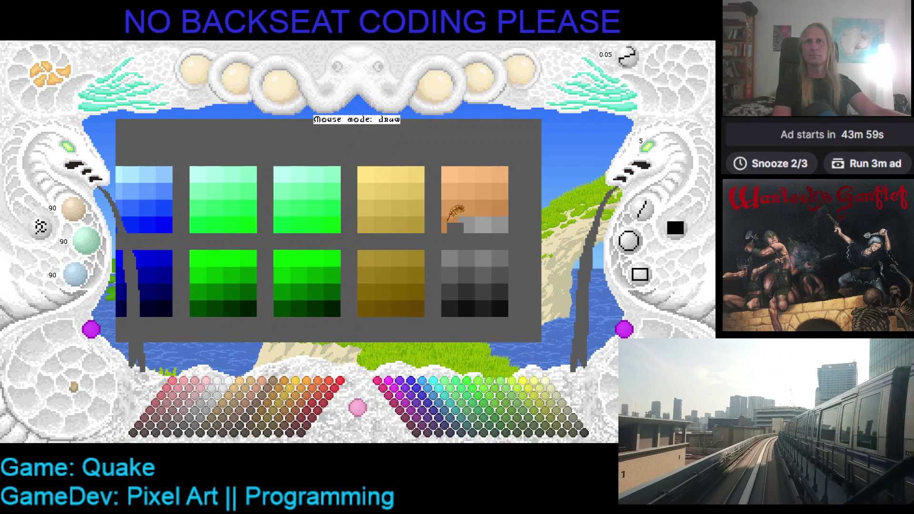
scroll(74, 209, "down", 1)
scroll(83, 241, "down", 1)
scroll(81, 275, "down", 1)
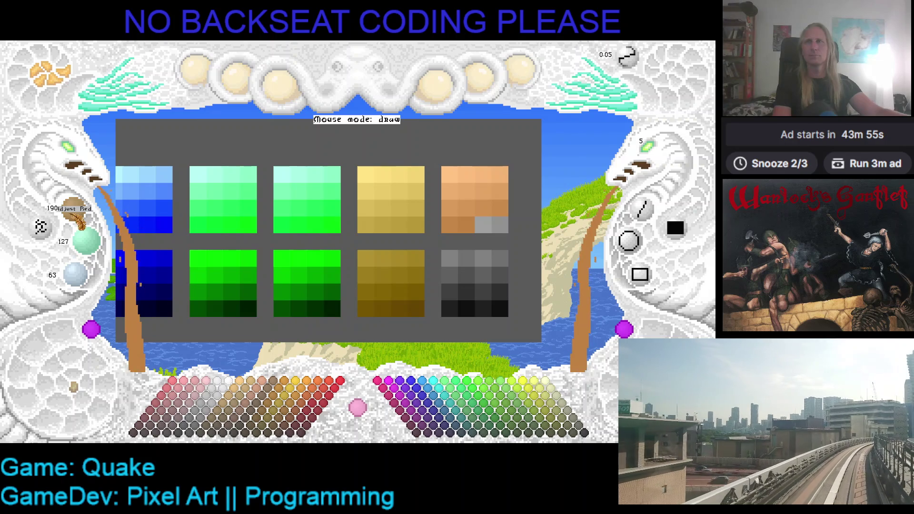
scroll(85, 239, "down", 1)
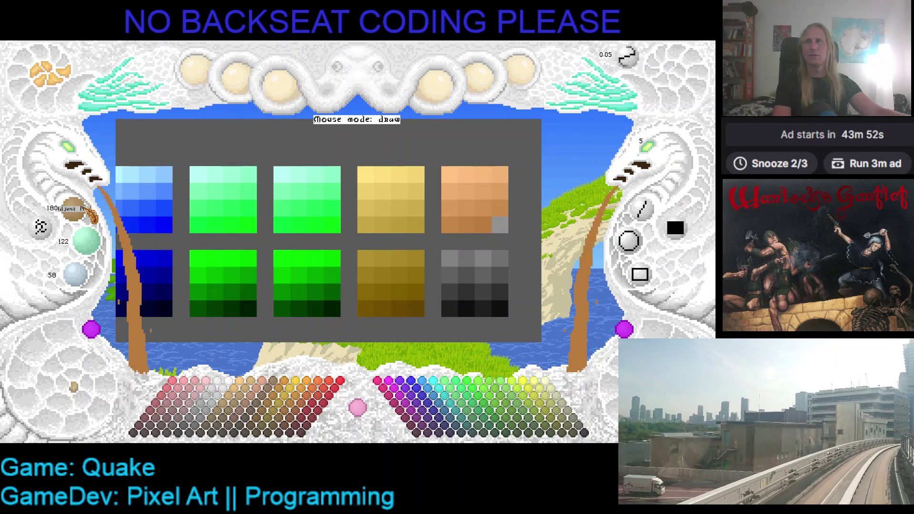
scroll(86, 212, "down", 1)
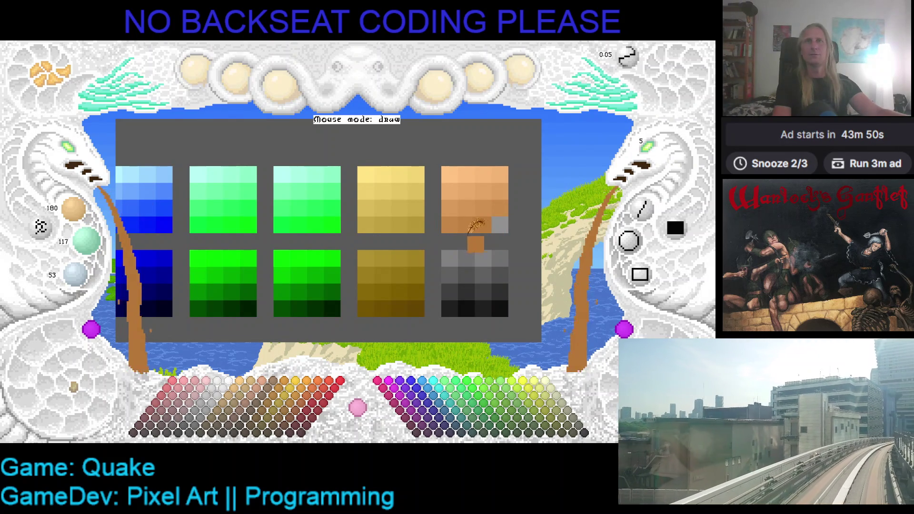
scroll(78, 209, "down", 1)
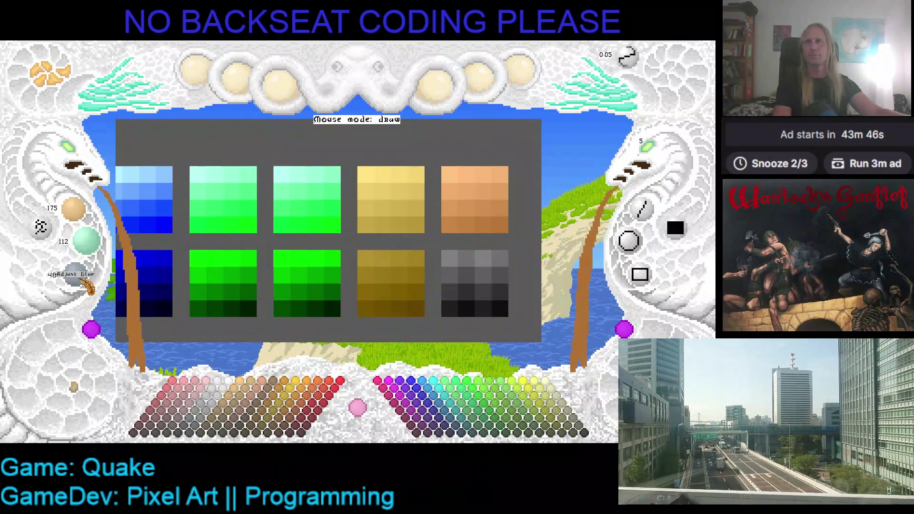
Paint the first row of the grey block in orange-to-brown shades
left_click(450, 258)
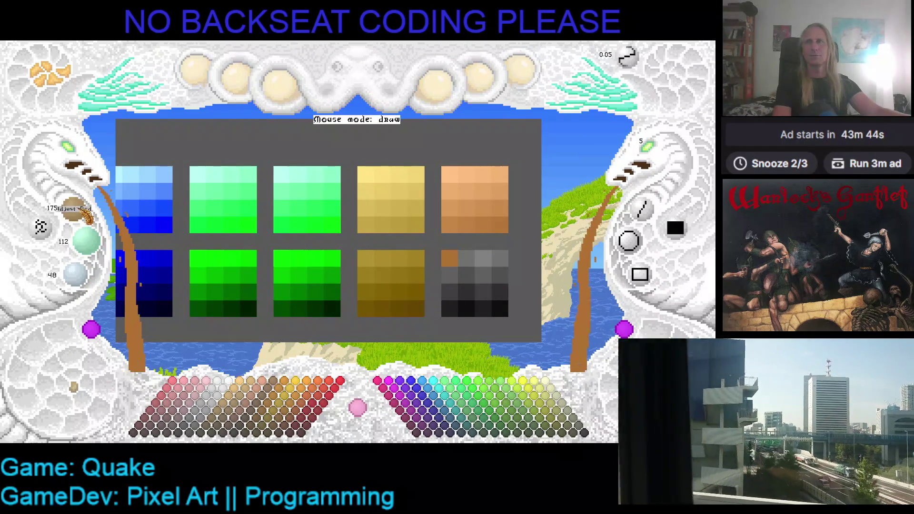
scroll(88, 245, "down", 1)
scroll(76, 274, "down", 1)
mouse_move(460, 252)
left_mouse_down()
mouse_move(476, 252)
mouse_move(470, 258)
left_mouse_up()
scroll(80, 215, "down", 1)
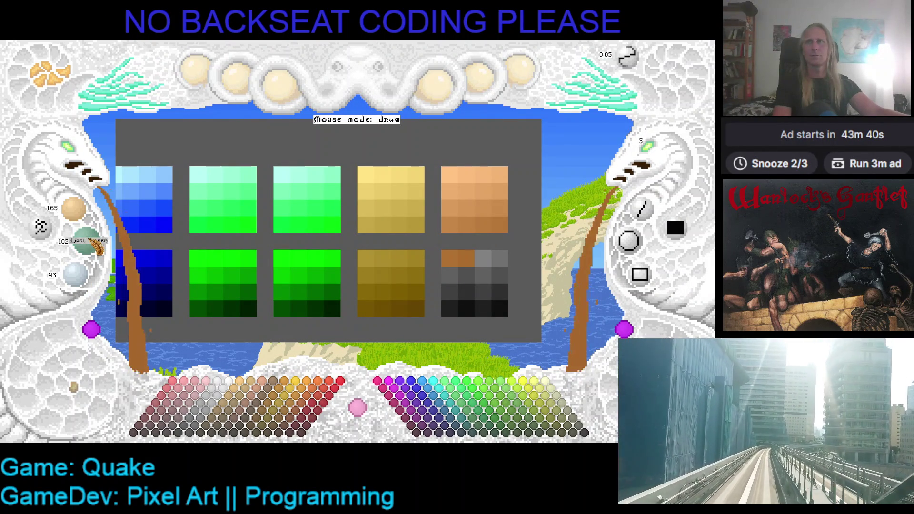
scroll(76, 274, "down", 1)
left_click_drag(483, 257, 426, 257)
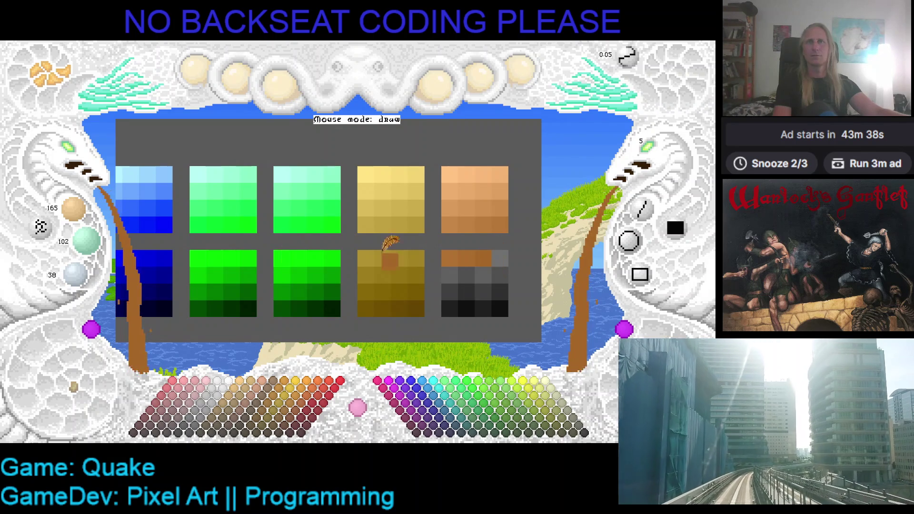
scroll(85, 240, "down", 1)
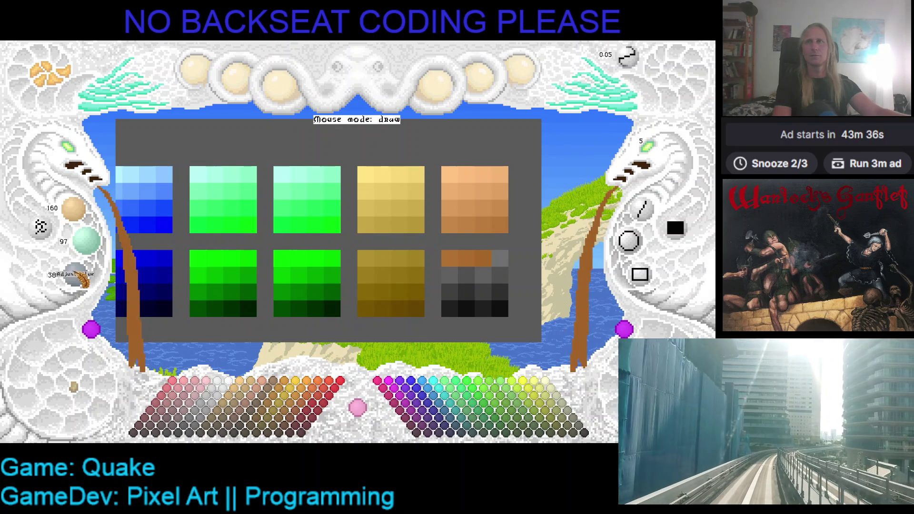
scroll(76, 274, "down", 1)
left_click(500, 257)
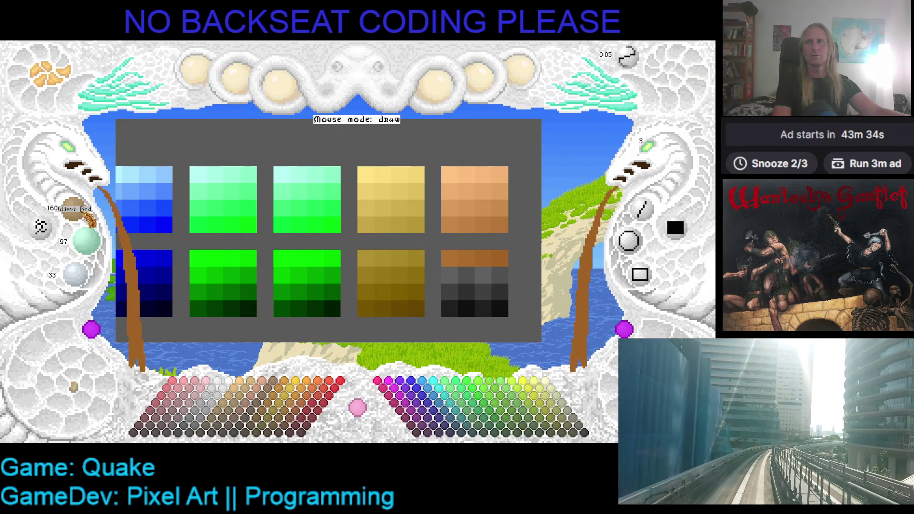
Fill the second row's grey cells with progressively darker browns
scroll(86, 240, "down", 1)
scroll(76, 273, "down", 1)
left_click(449, 275)
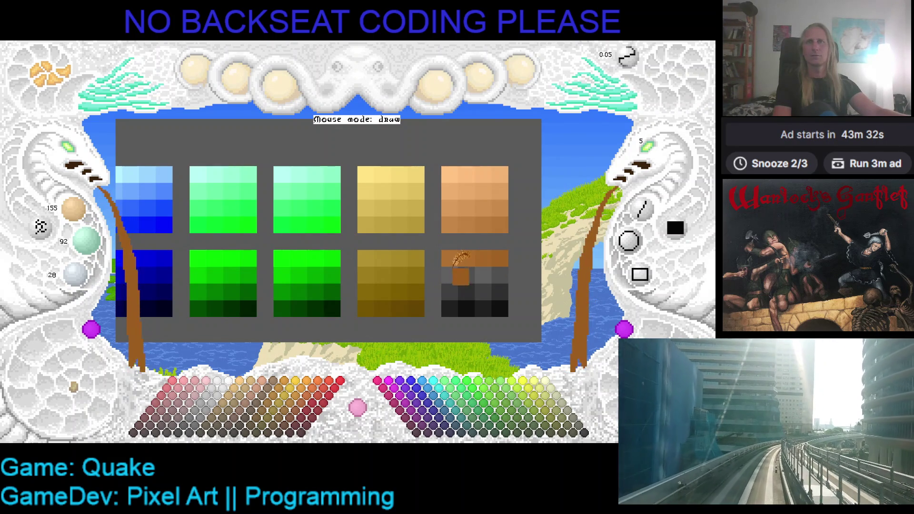
scroll(74, 209, "down", 1)
scroll(86, 240, "down", 2)
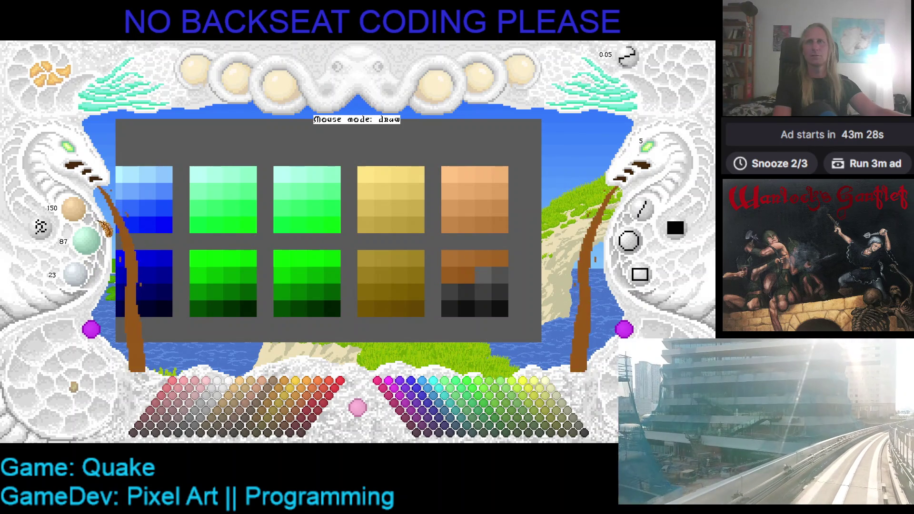
scroll(87, 240, "down", 1)
scroll(76, 273, "down", 1)
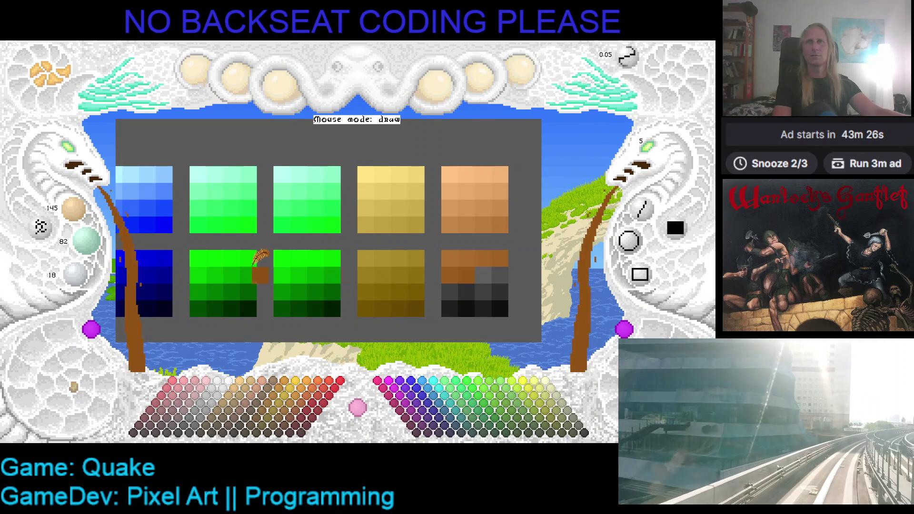
left_click_drag(485, 273, 449, 271)
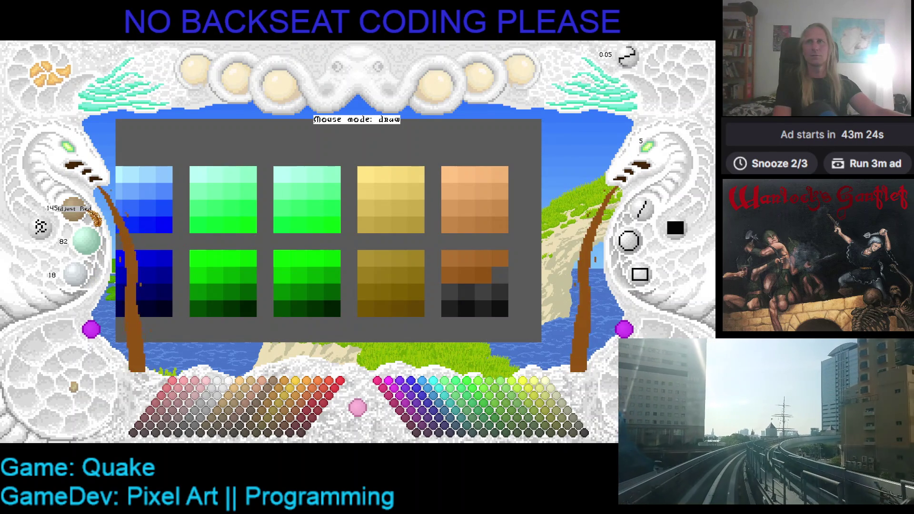
scroll(88, 241, "down", 1)
Paint the first third-row cells brown and a deeper brown
scroll(76, 274, "down", 1)
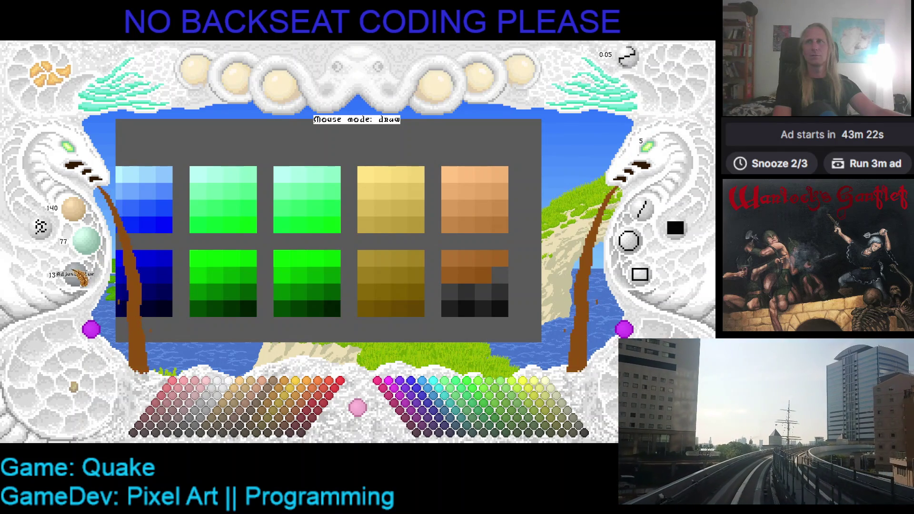
left_click(499, 280)
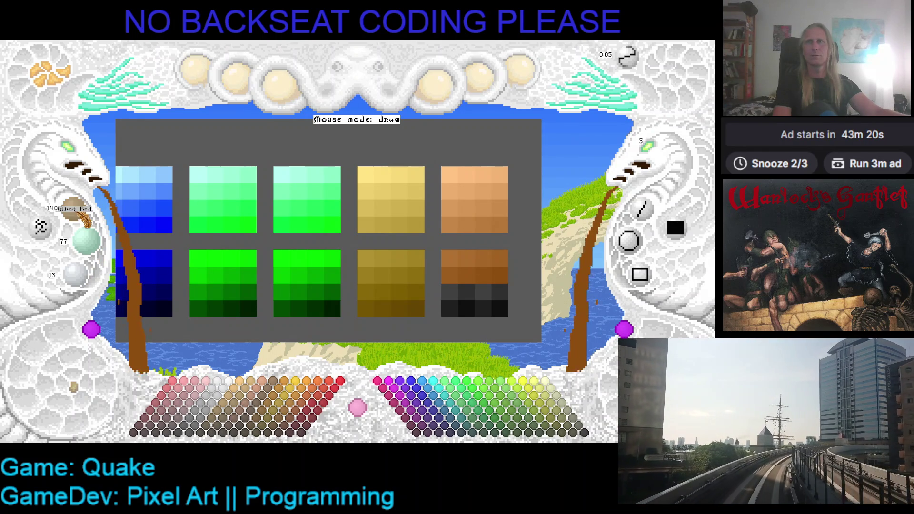
scroll(74, 208, "down", 1)
scroll(76, 274, "down", 1)
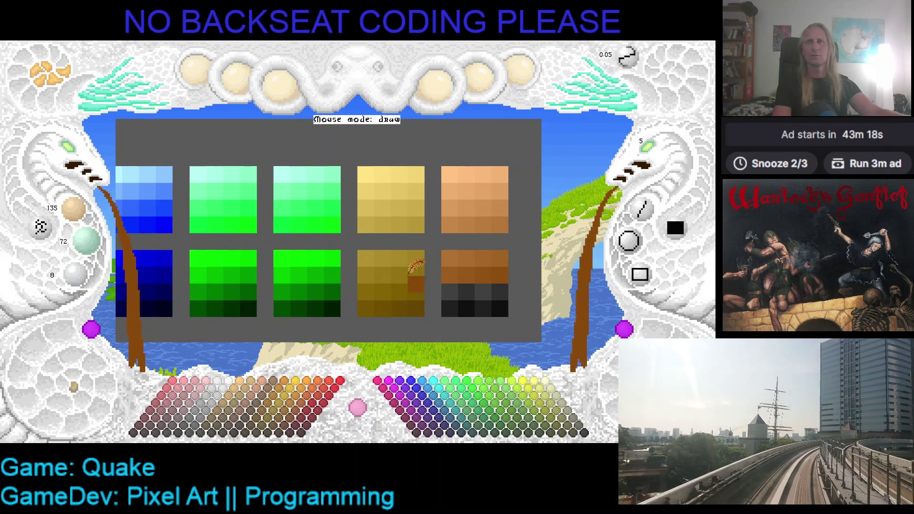
left_click(449, 292)
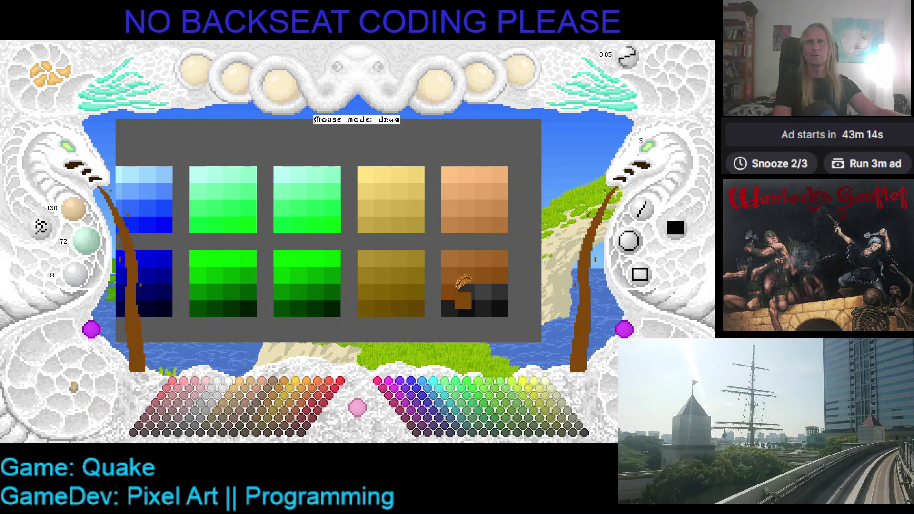
scroll(74, 208, "down", 1)
scroll(86, 241, "down", 1)
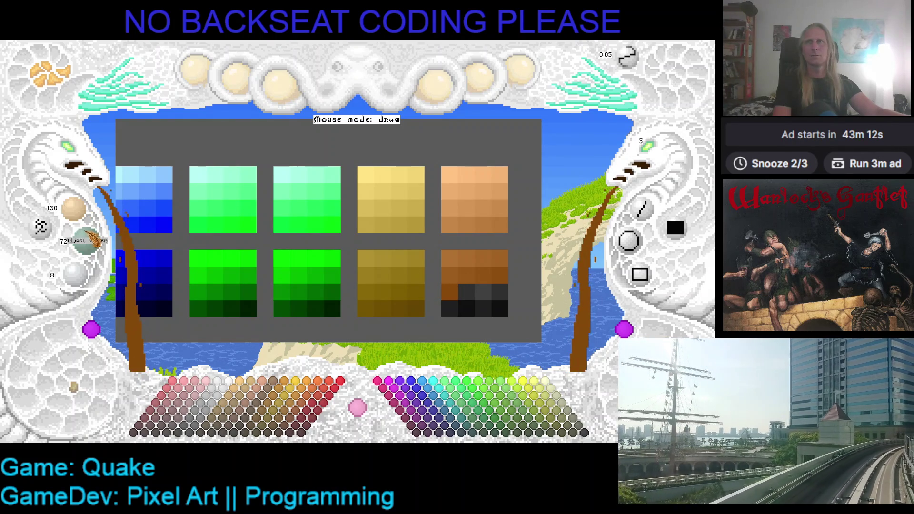
scroll(76, 276, "down", 1)
left_click(461, 291)
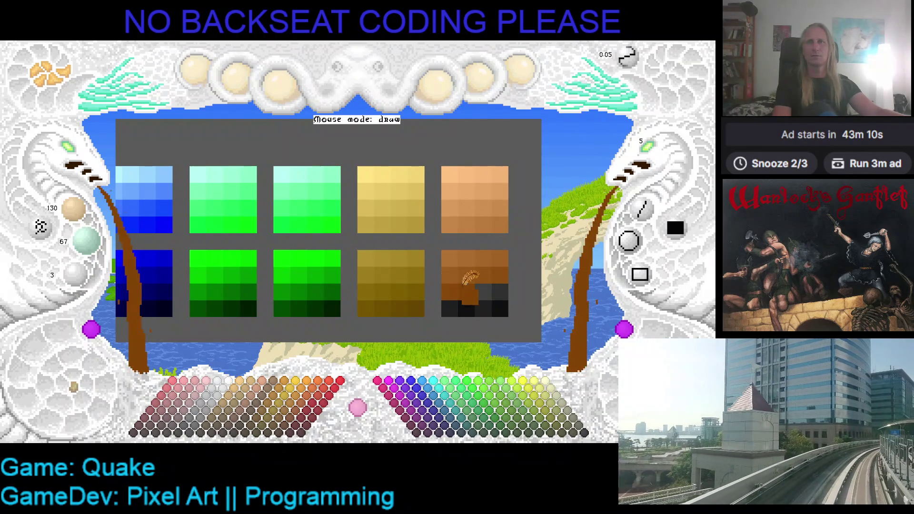
scroll(85, 240, "down", 1)
scroll(76, 275, "down", 1)
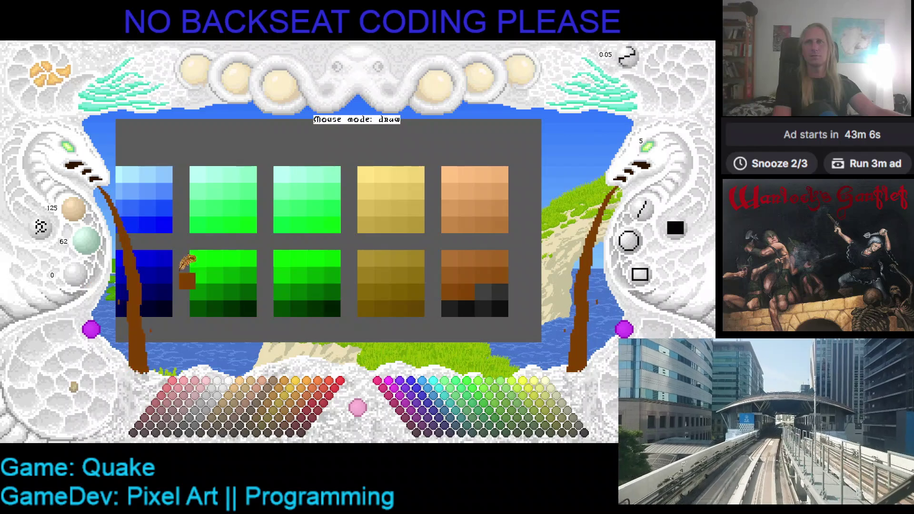
Sample the painted browns and fill the remaining dark grey cells with deep brown
right_click(472, 287)
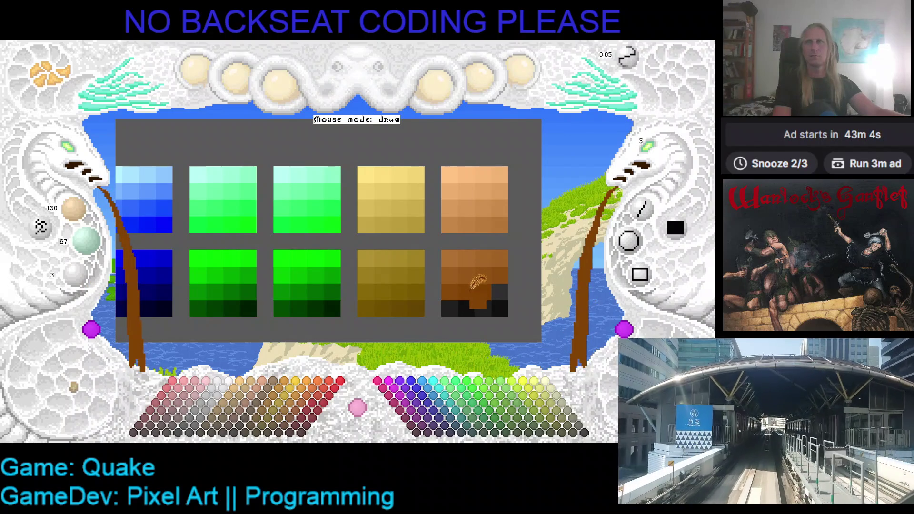
right_click(461, 290)
scroll(86, 240, "down", 1)
left_click_drag(497, 302, 495, 286)
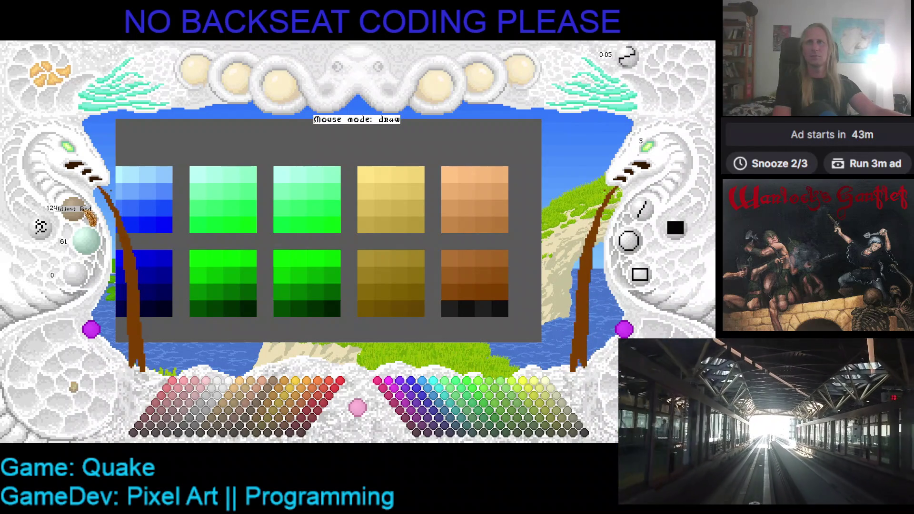
scroll(84, 216, "down", 4)
scroll(86, 240, "up", 1)
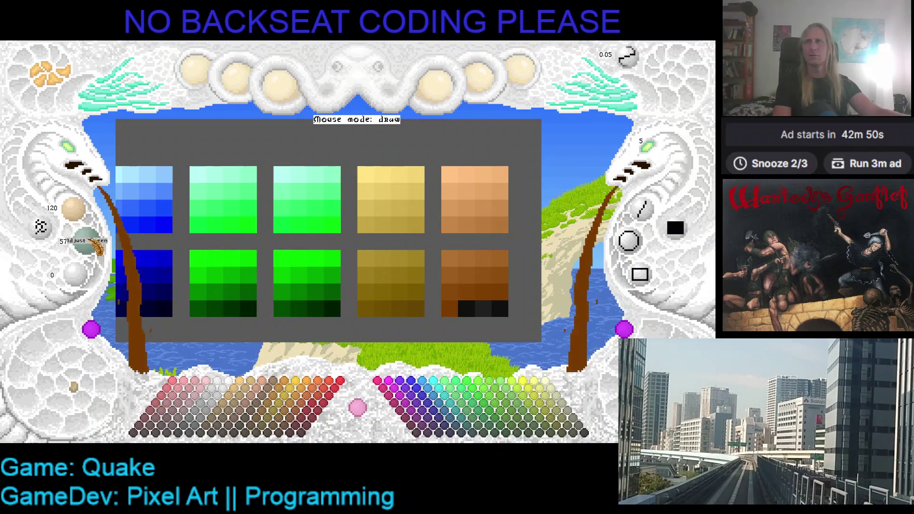
scroll(86, 240, "down", 5)
left_click(494, 303)
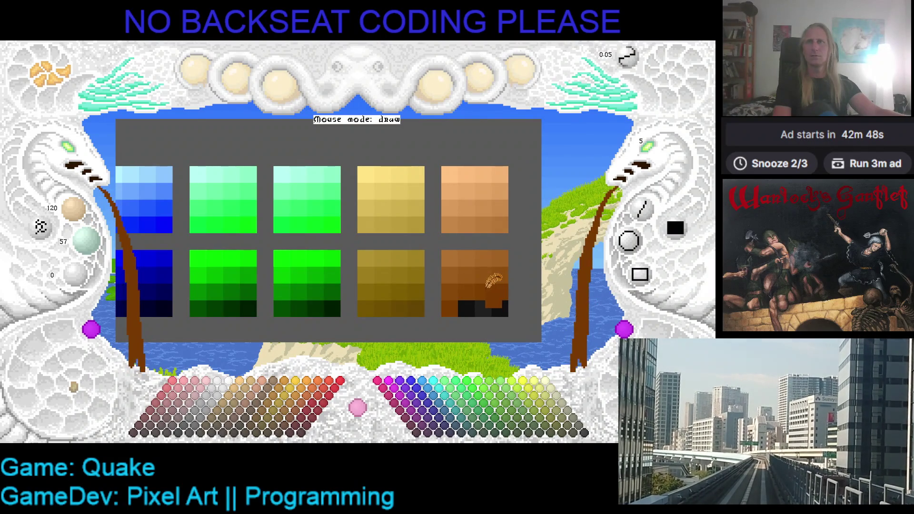
left_click(500, 291)
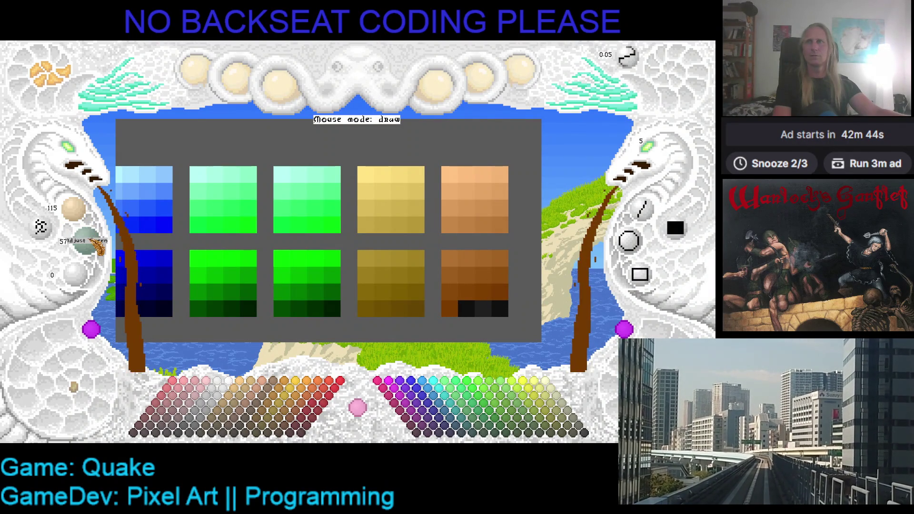
Repaint the black bottom-row cells dark brown, ending at red 100, green 37
scroll(97, 245, "down", 5)
scroll(88, 217, "down", 5)
scroll(87, 241, "down", 5)
left_click(466, 308)
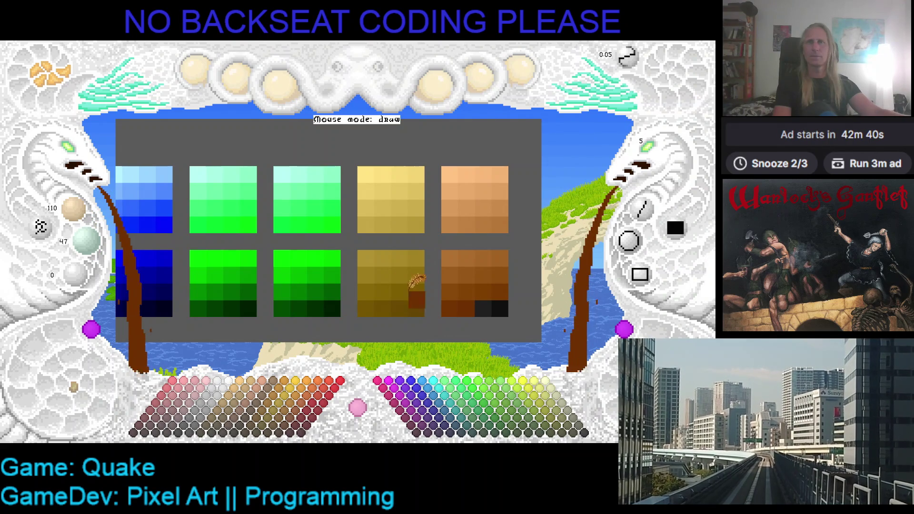
scroll(87, 238, "down", 5)
left_click(482, 308)
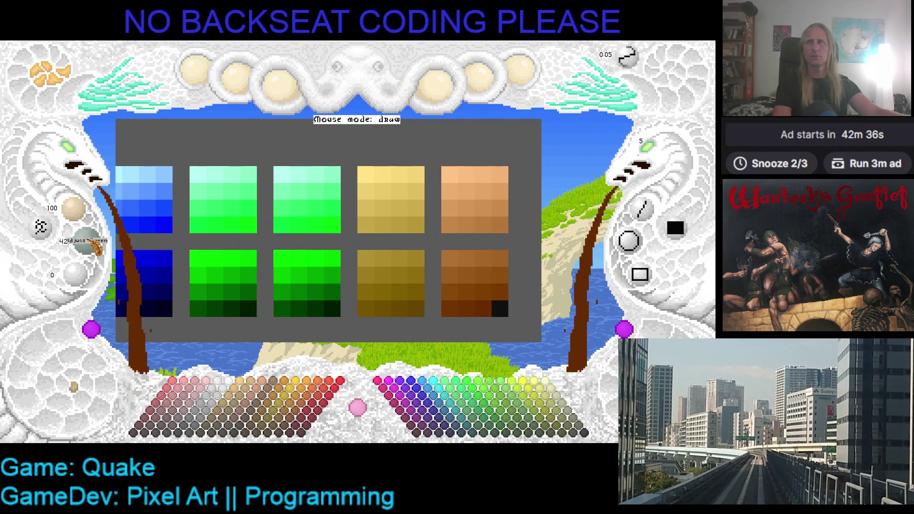
left_click(499, 308)
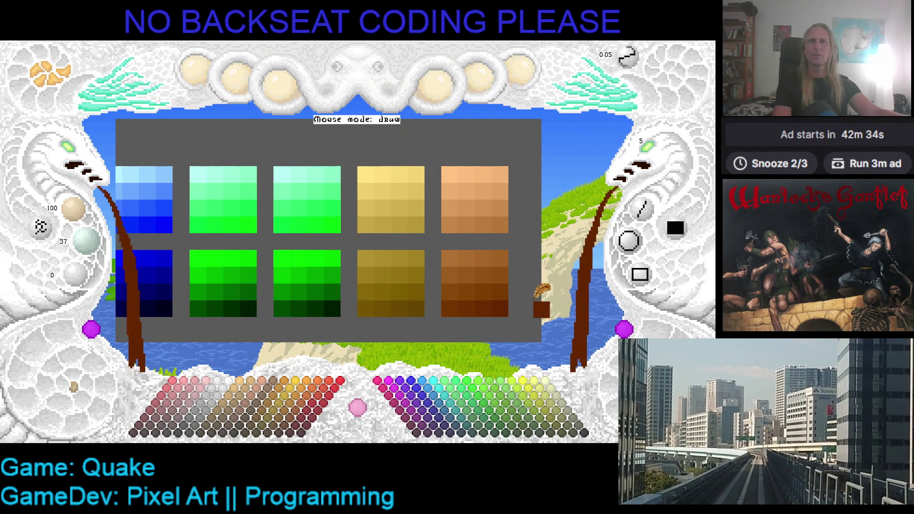
key("ctrl+s")
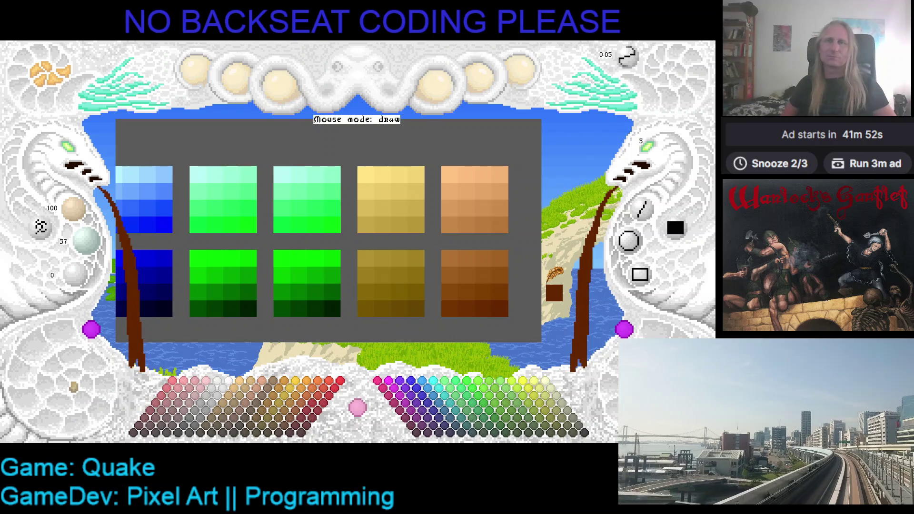
Pan and zoom out to view the full 8x4 ramp grid, then zoom back toward the right-hand ramps
key("Right")
key("Down")
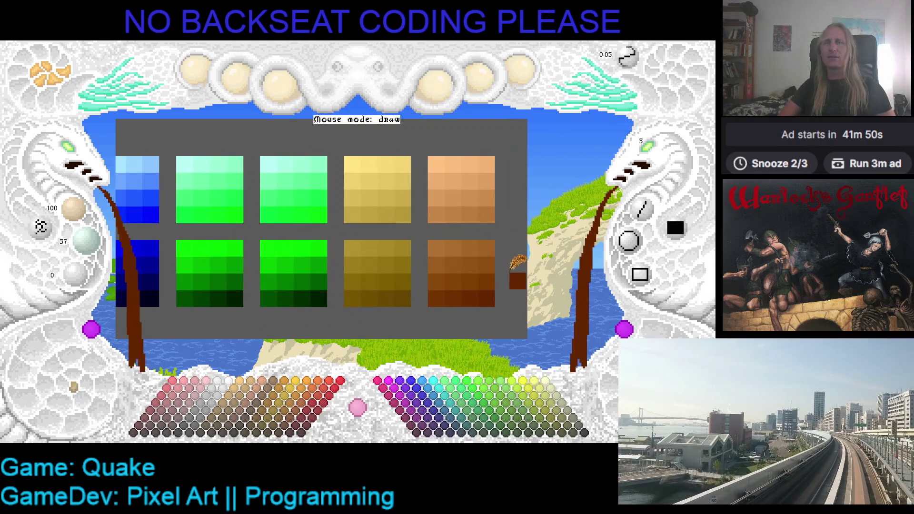
scroll(79, 153, "down", 2)
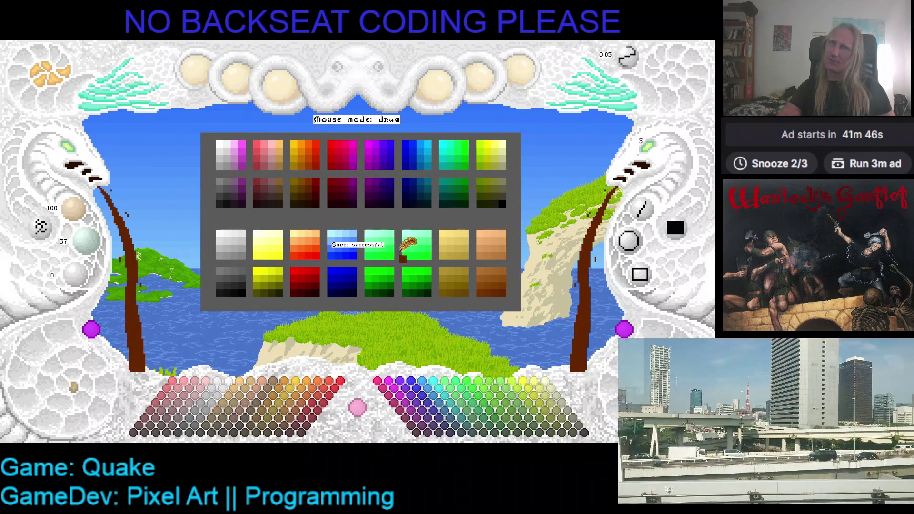
key("Right")
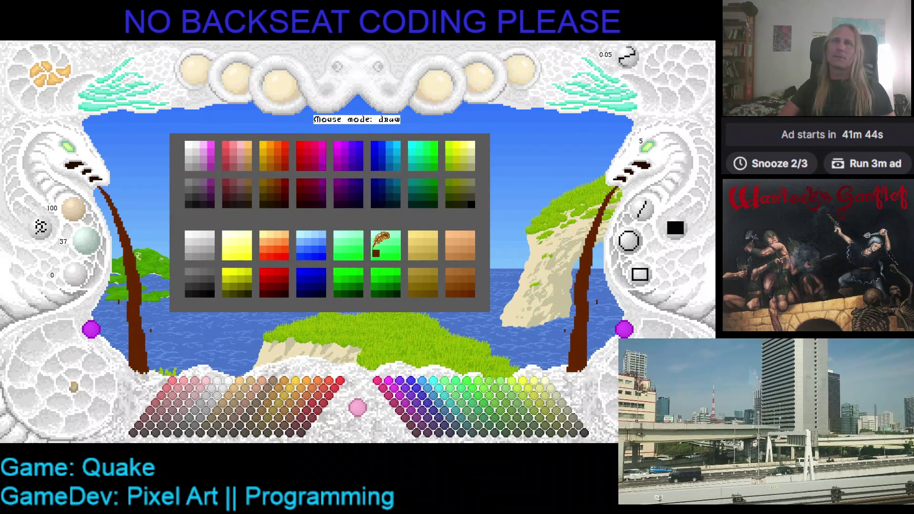
left_click_drag(384, 262, 311, 237)
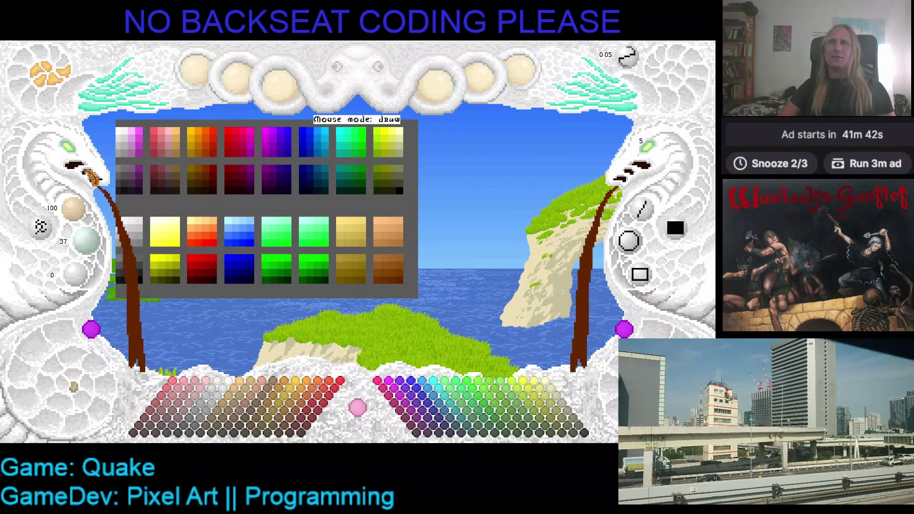
scroll(71, 160, "up", 3)
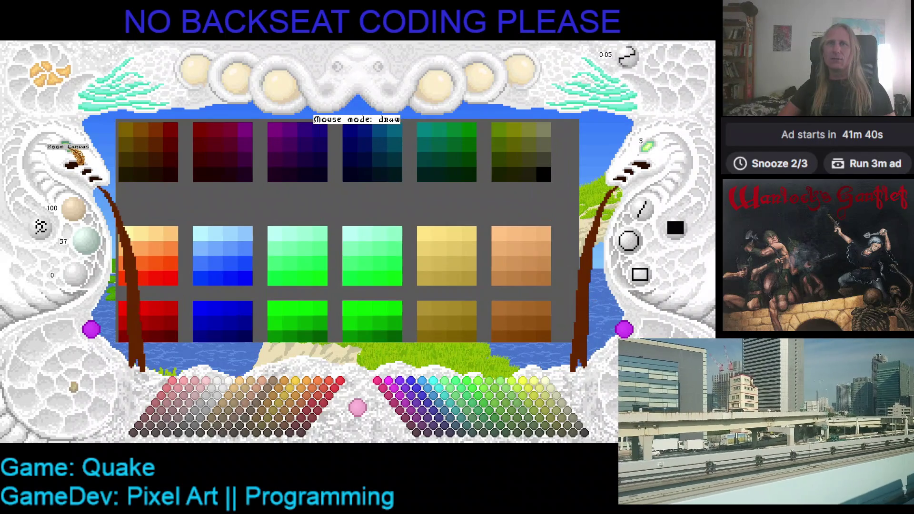
Zoom in to frame the green, yellow and peach ramps, and pick the light peach (255, 192, 128)
left_click_drag(326, 240, 229, 191)
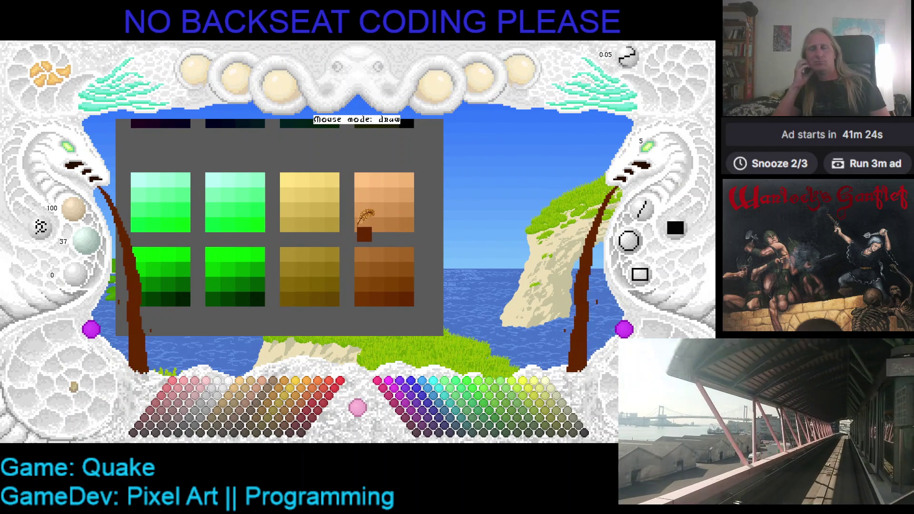
mouse_move(365, 218)
left_mouse_down()
mouse_move(550, 195)
mouse_move(346, 205)
left_mouse_up()
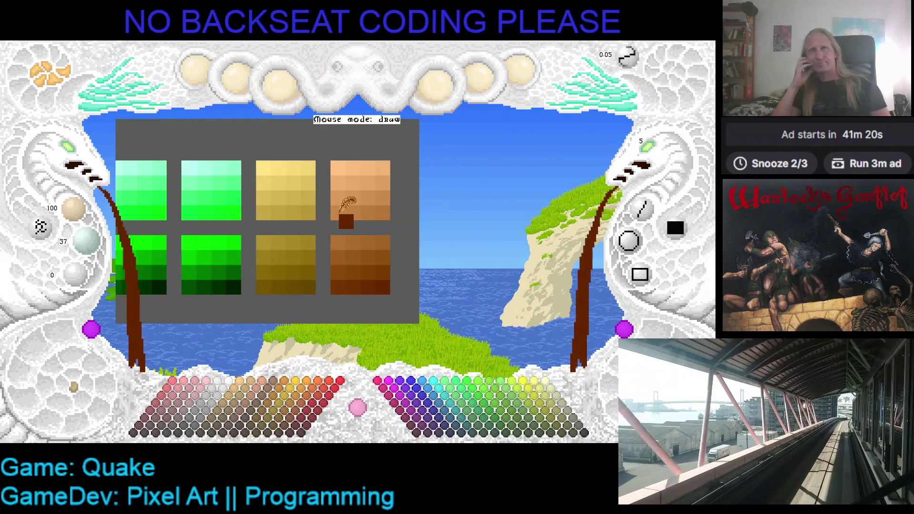
left_click(336, 164)
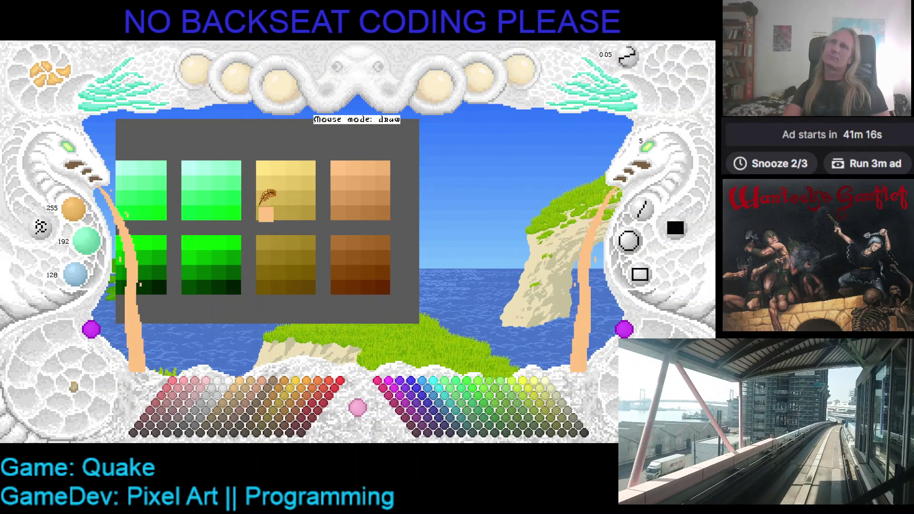
Paint the yellow ramp's top-left pixel peach and raise green from 192 to 220
left_click(264, 167)
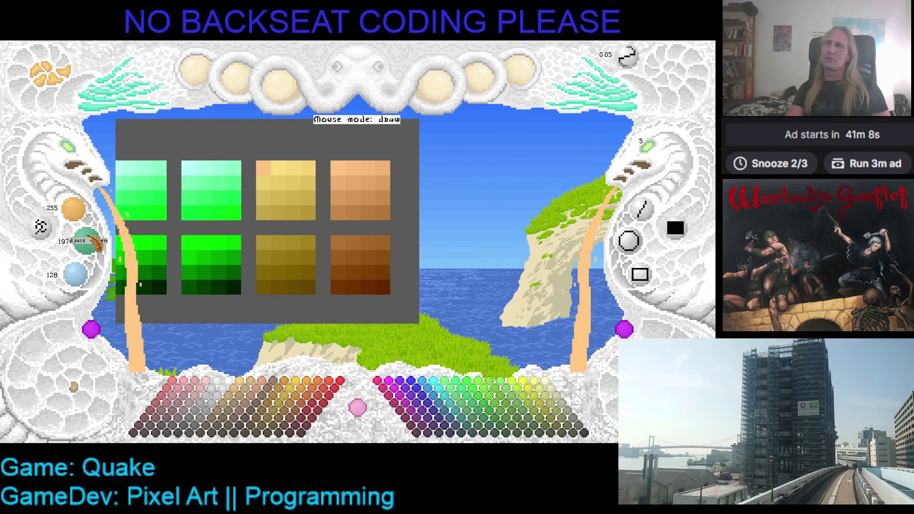
scroll(98, 242, "up", 5)
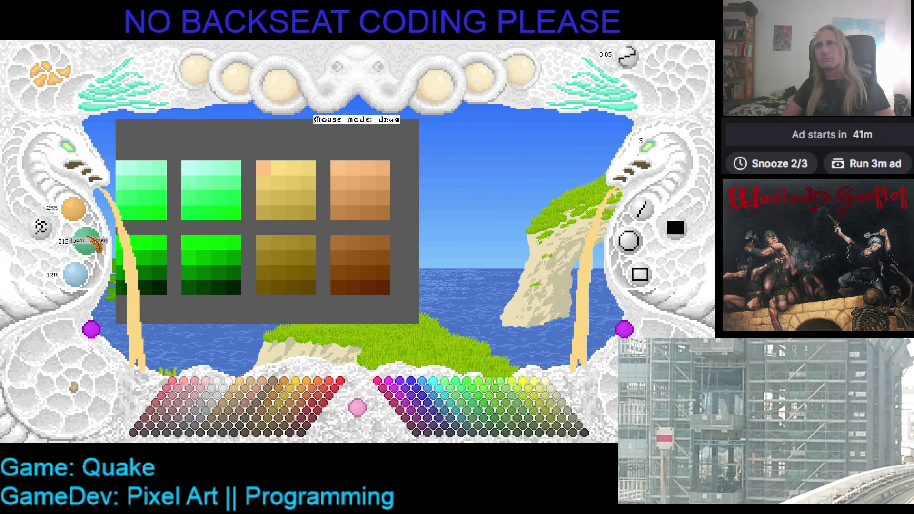
scroll(98, 242, "up", 20)
scroll(98, 245, "down", 5)
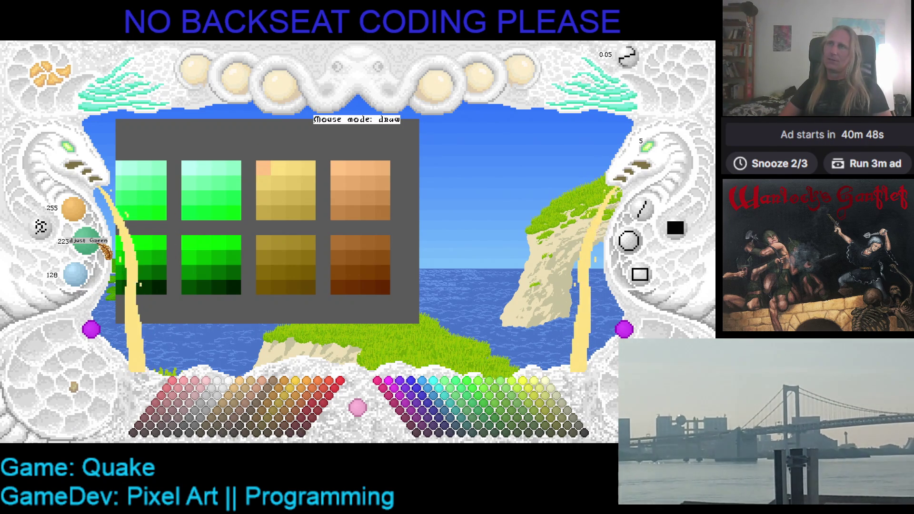
scroll(104, 251, "down", 1)
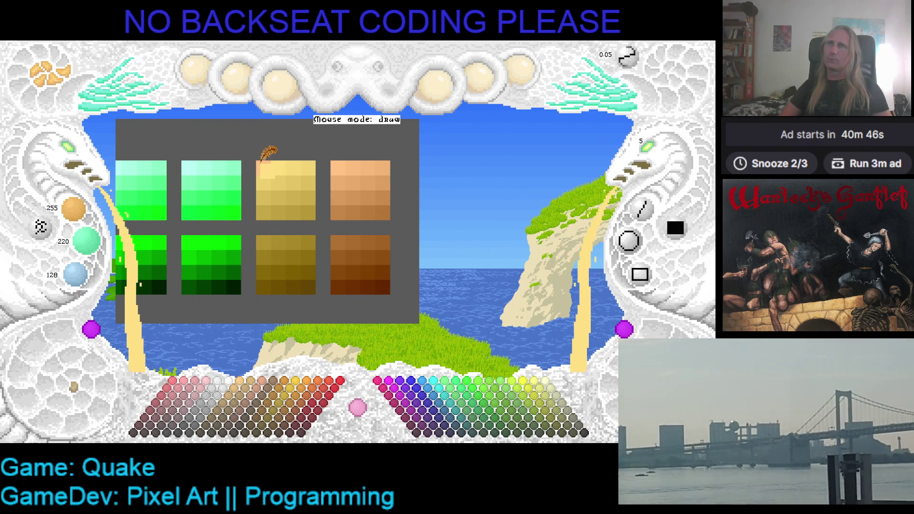
Paint the yellow ramp's lightest pixel pale yellow and mix a 255, 224, 160 cream
left_click(241, 189)
scroll(82, 288, "down", 3)
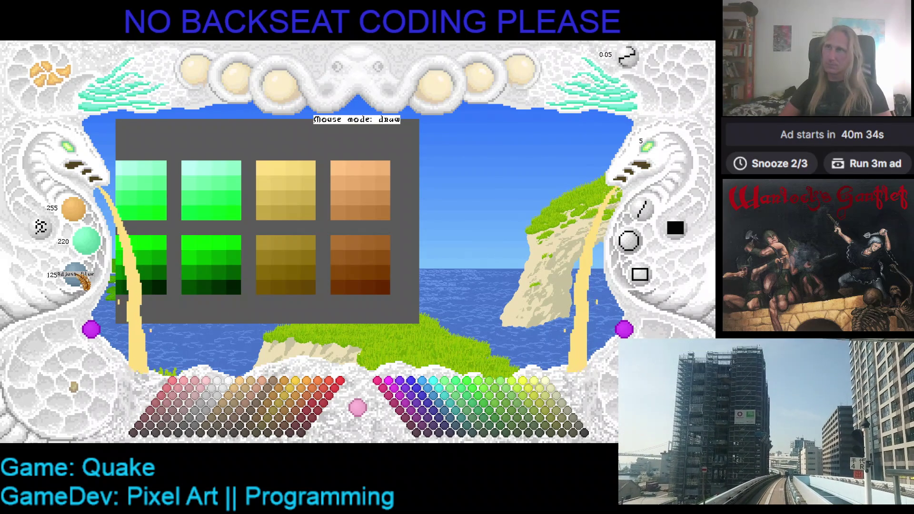
scroll(73, 274, "up", 1)
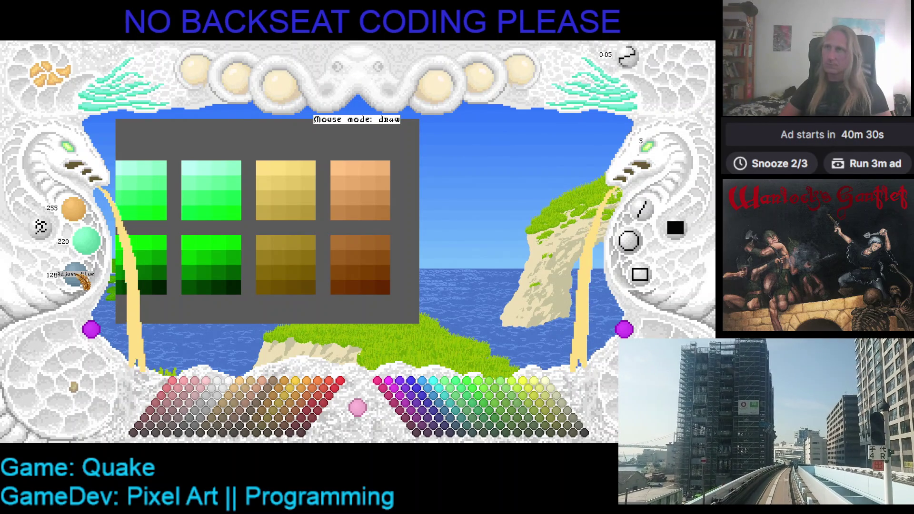
scroll(74, 274, "down", 3)
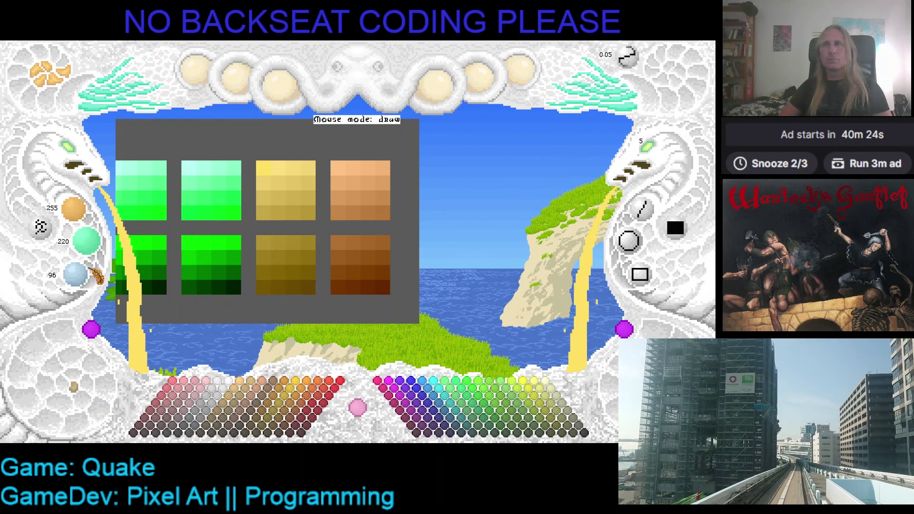
scroll(92, 249, "up", 2)
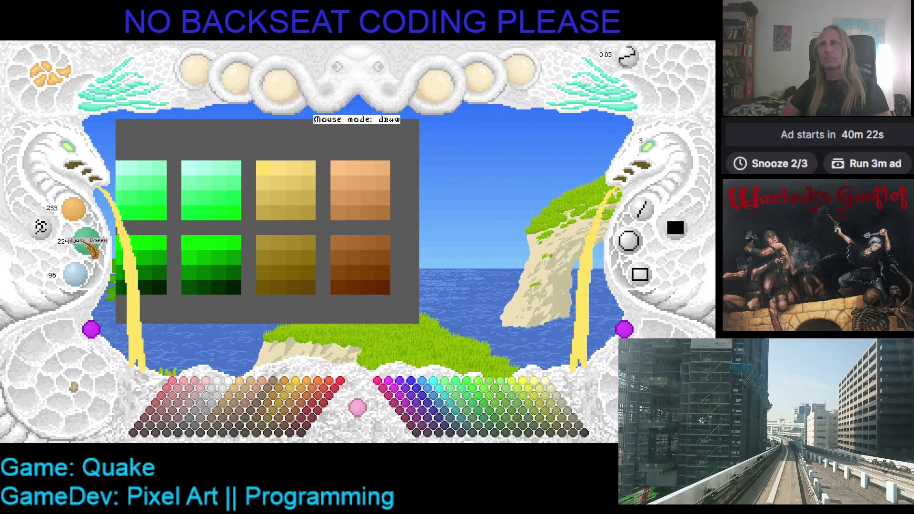
scroll(93, 249, "up", 7)
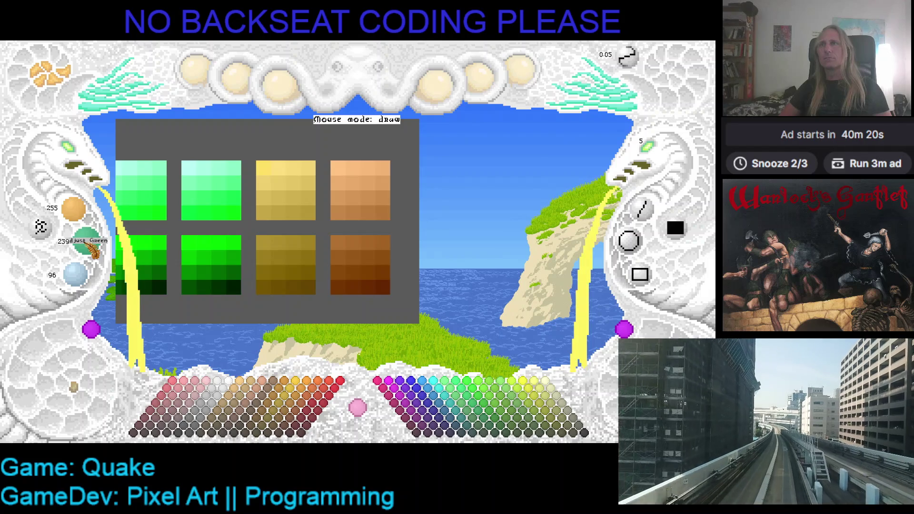
scroll(86, 281, "up", 11)
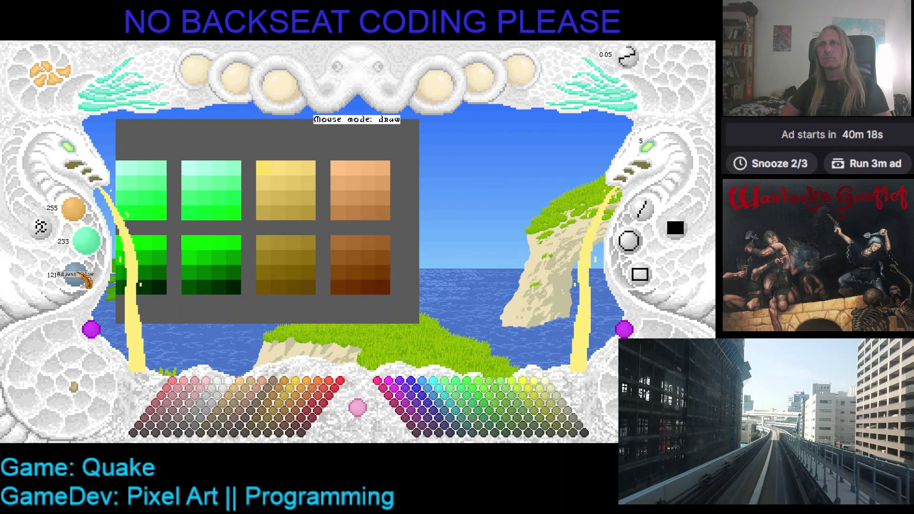
scroll(86, 281, "up", 3)
scroll(94, 253, "up", 3)
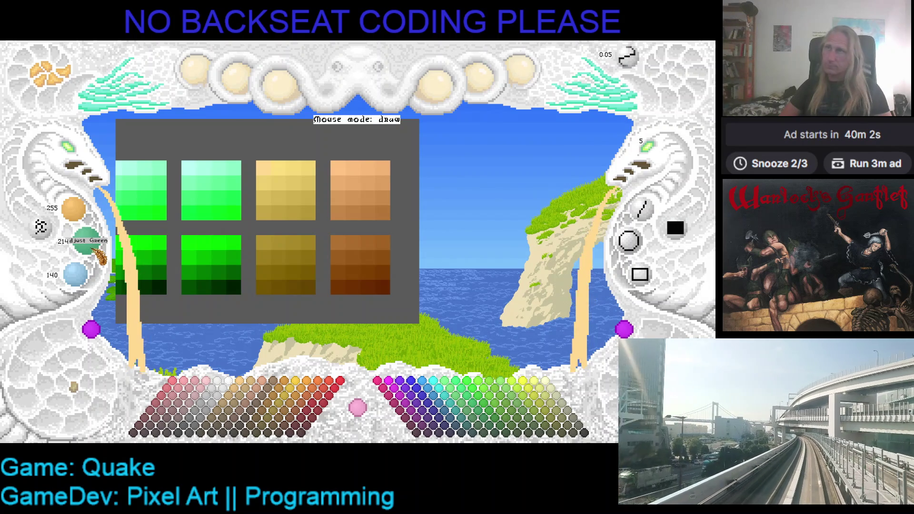
scroll(100, 250, "up", 3)
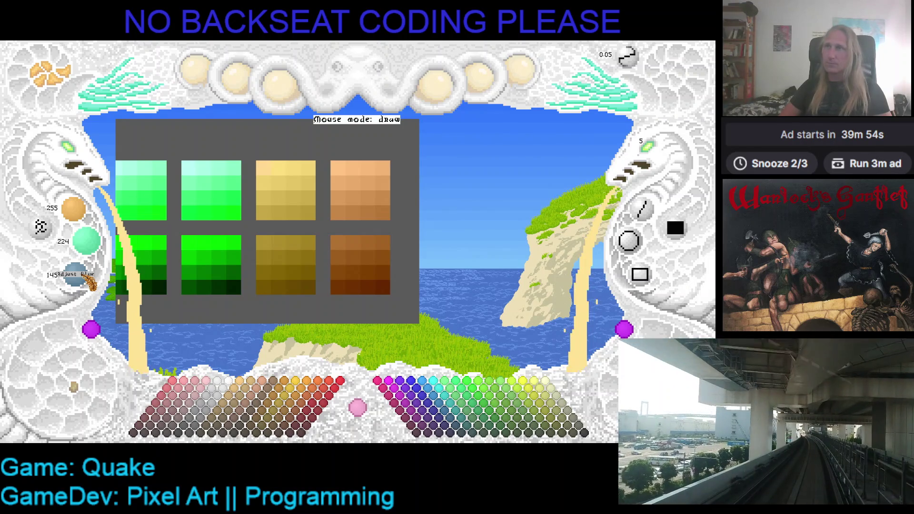
scroll(88, 281, "up", 2)
scroll(89, 283, "up", 2)
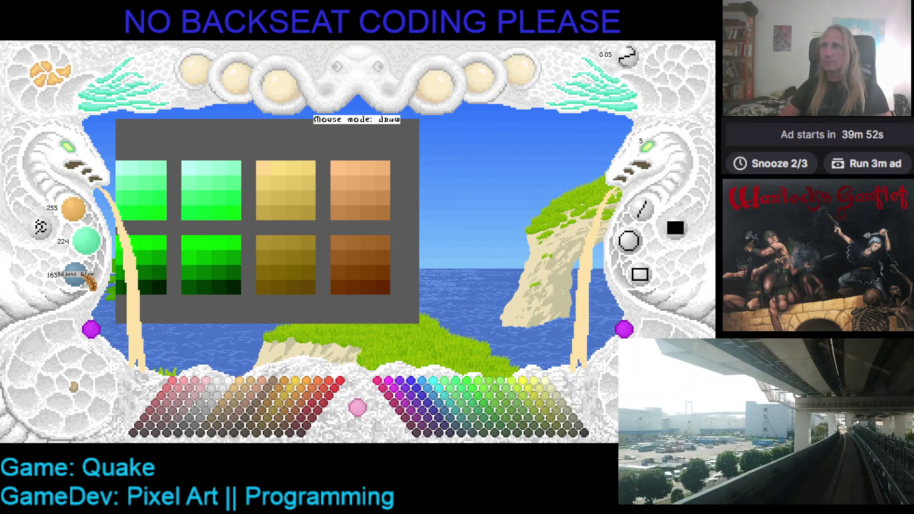
scroll(89, 283, "up", 1)
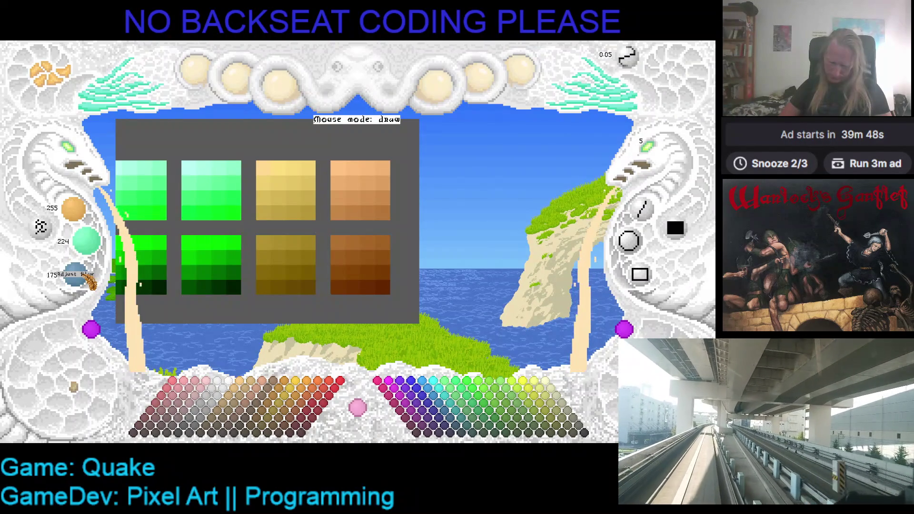
scroll(89, 283, "down", 3)
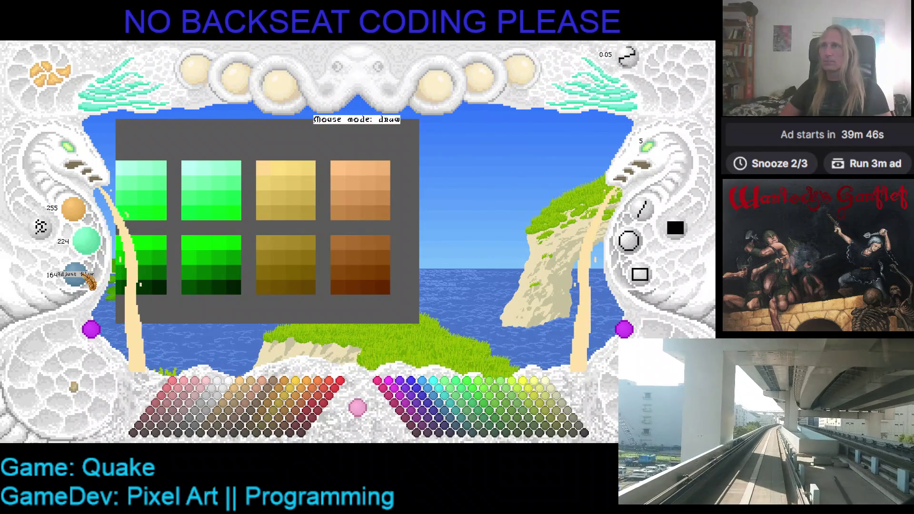
scroll(89, 283, "down", 1)
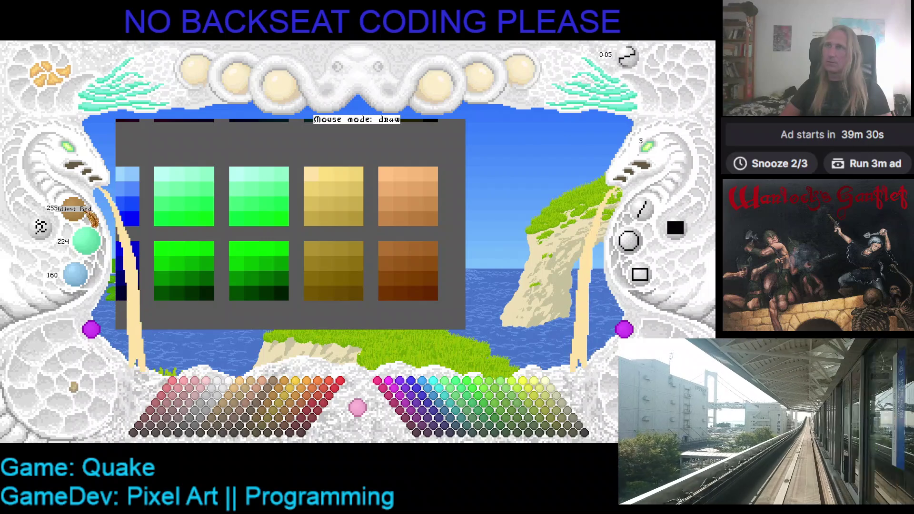
Lower red, green and blue to 239, 210 and 149
scroll(90, 217, "down", 1)
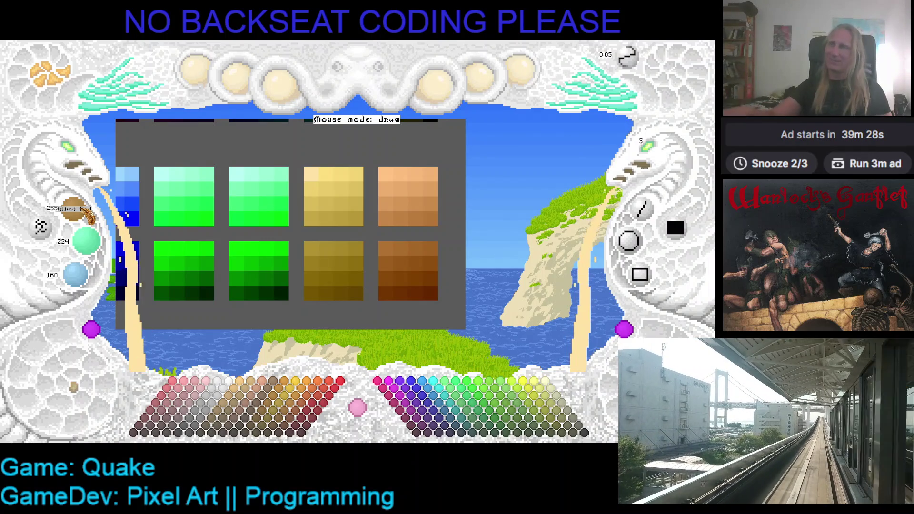
scroll(89, 217, "down", 1)
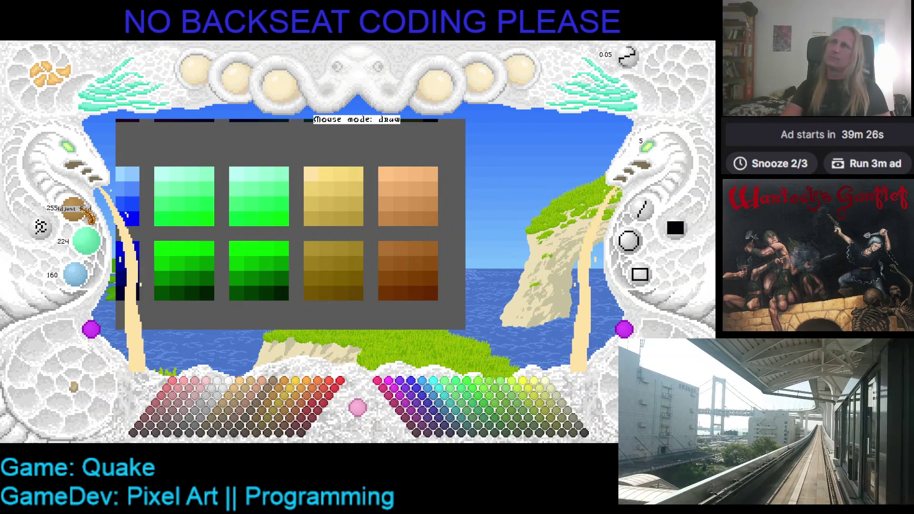
scroll(90, 216, "down", 6)
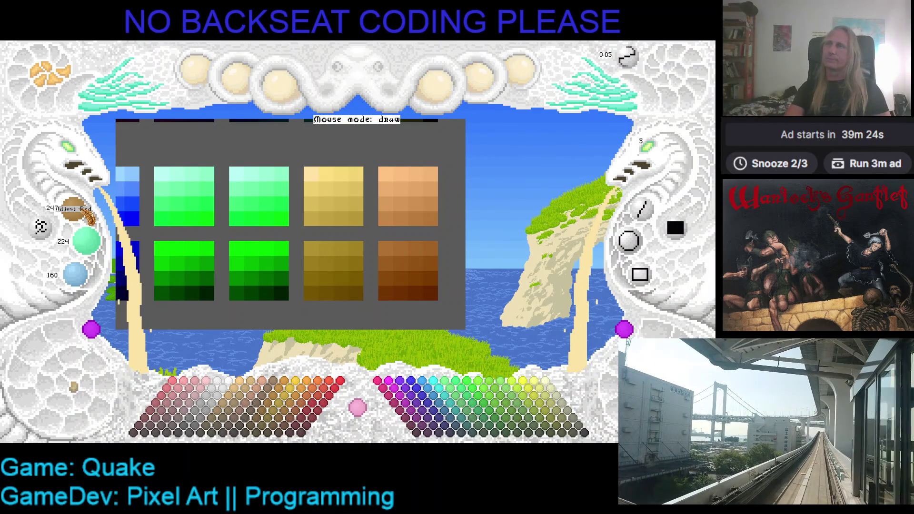
scroll(95, 252, "down", 2)
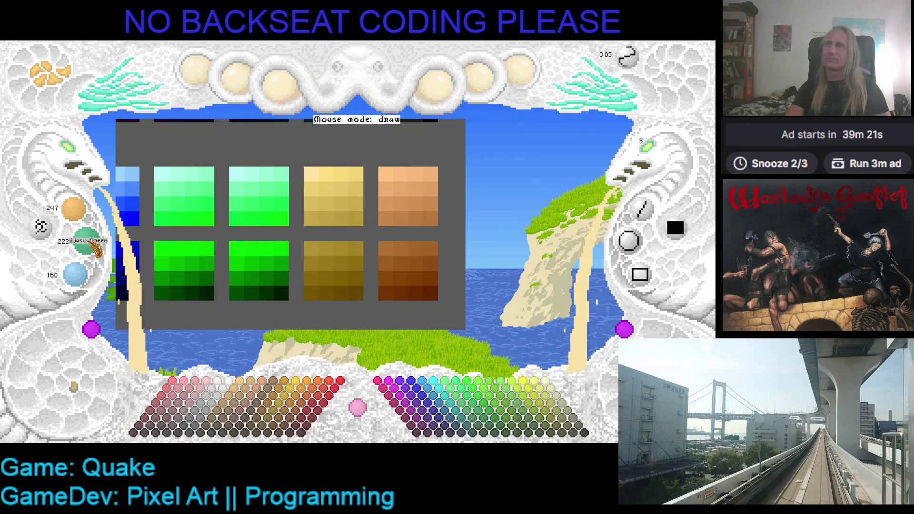
scroll(98, 248, "down", 1)
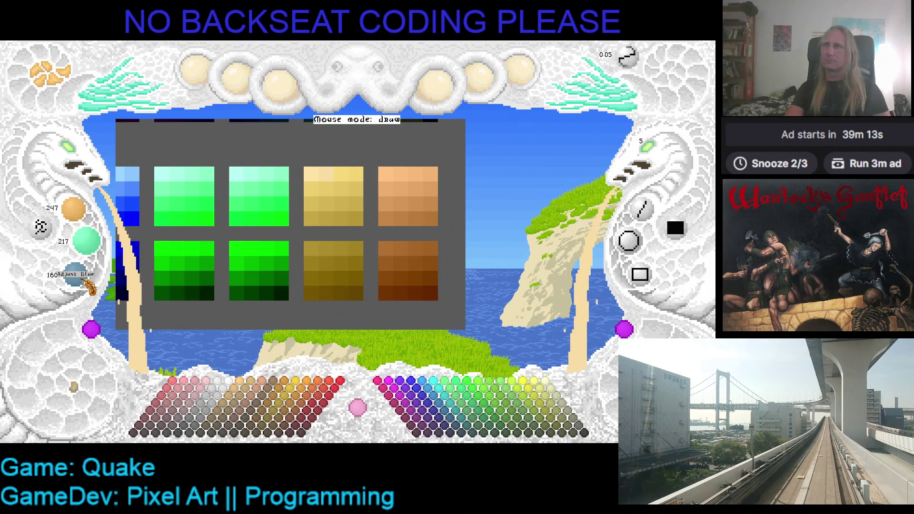
scroll(88, 286, "down", 2)
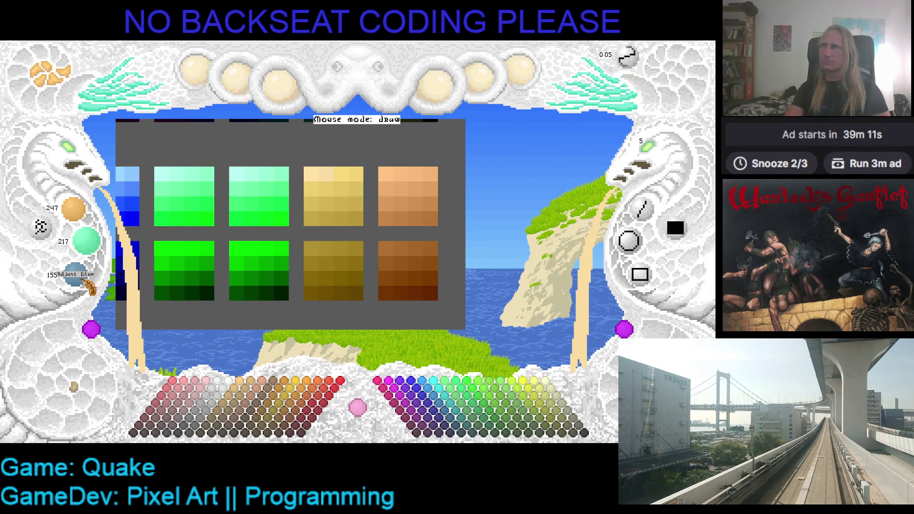
scroll(77, 292, "down", 1)
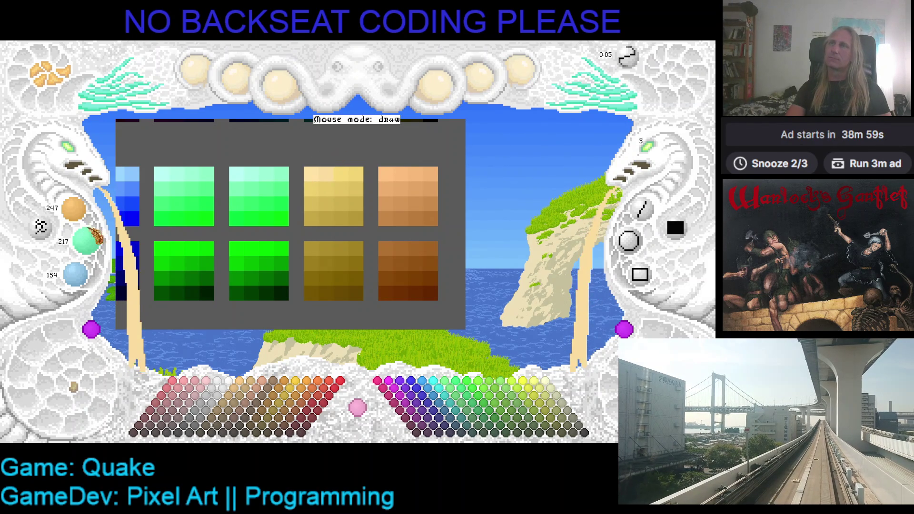
scroll(72, 209, "down", 2)
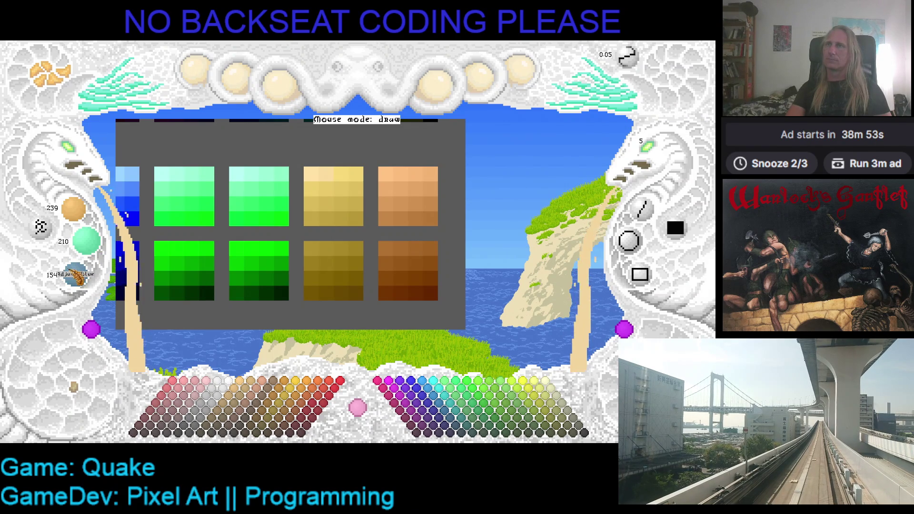
scroll(77, 277, "down", 1)
scroll(78, 278, "down", 2)
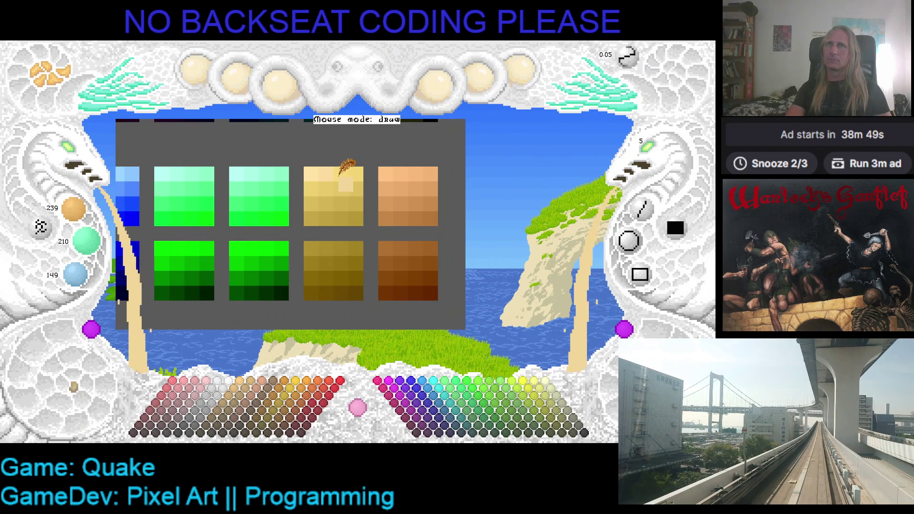
Sample the lightest yellow-ramp cells, then lower the working colour's blue and green slightly
right_click(312, 172)
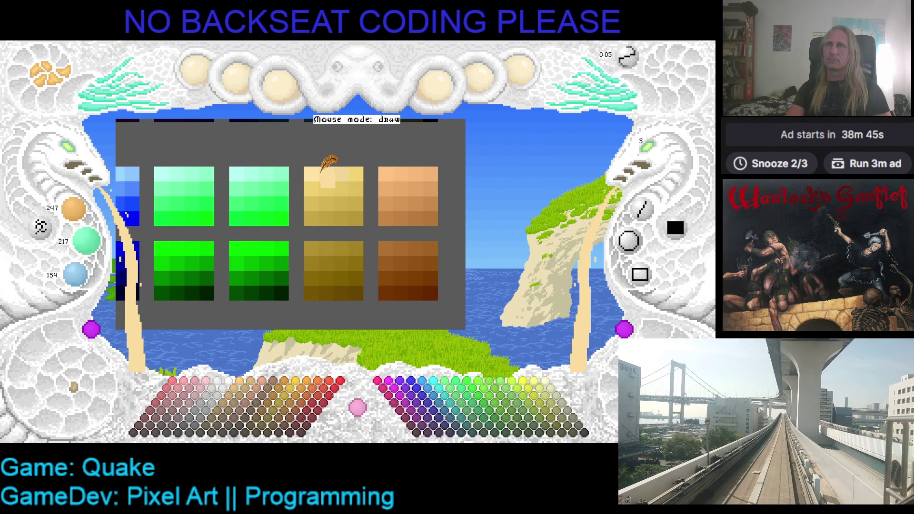
left_click(339, 169)
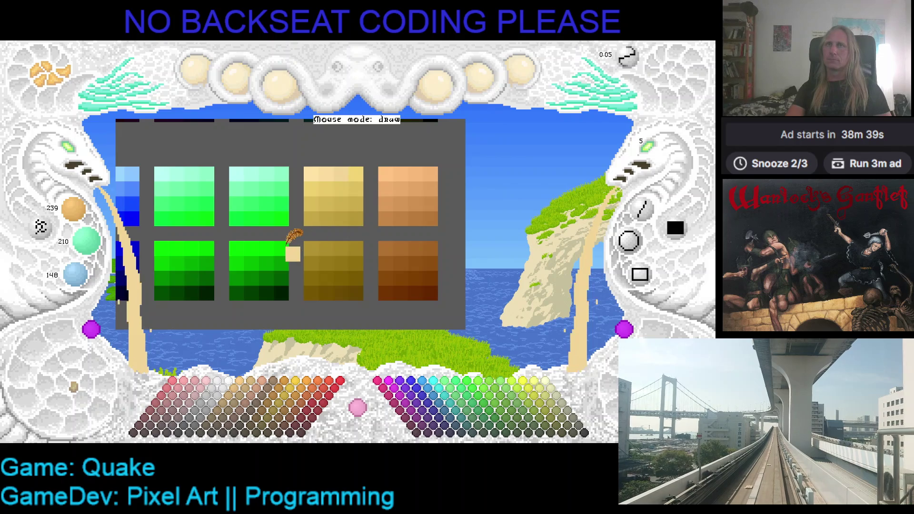
left_click_drag(76, 274, 77, 277)
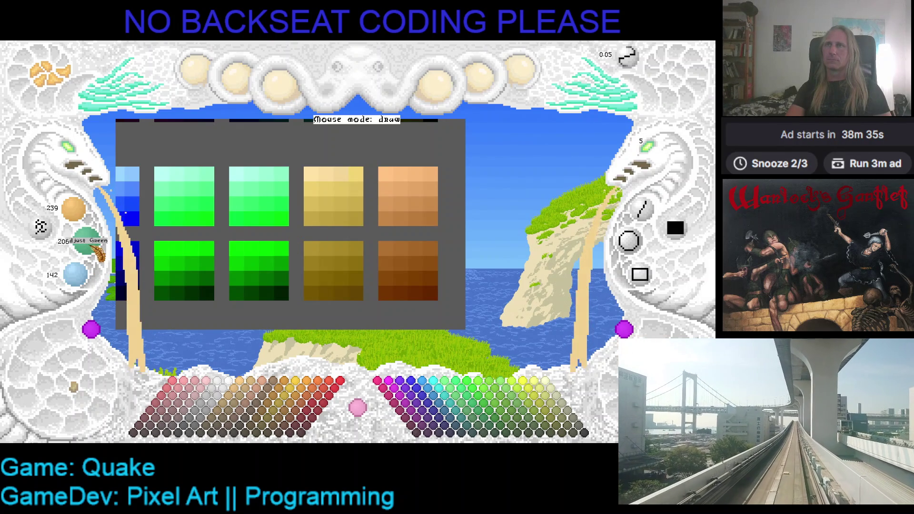
left_click_drag(96, 238, 95, 239)
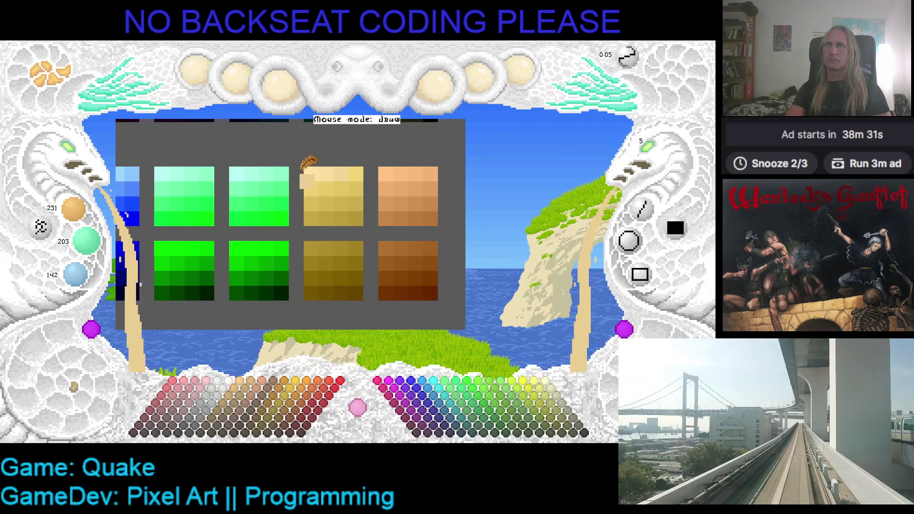
Resample a light yellow cell, tune it to 223/196/136, and paint a yellow-ramp cell with it
left_click(354, 177)
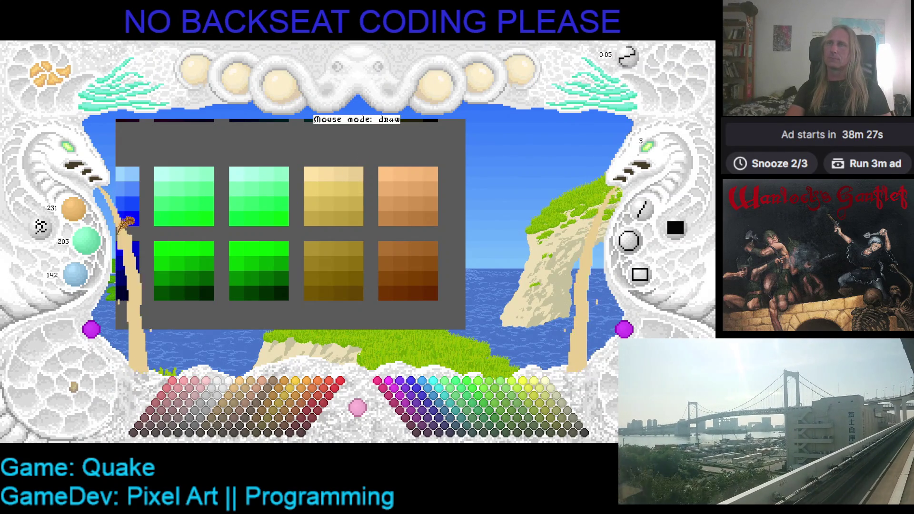
scroll(77, 209, "down", 4)
scroll(76, 210, "down", 2)
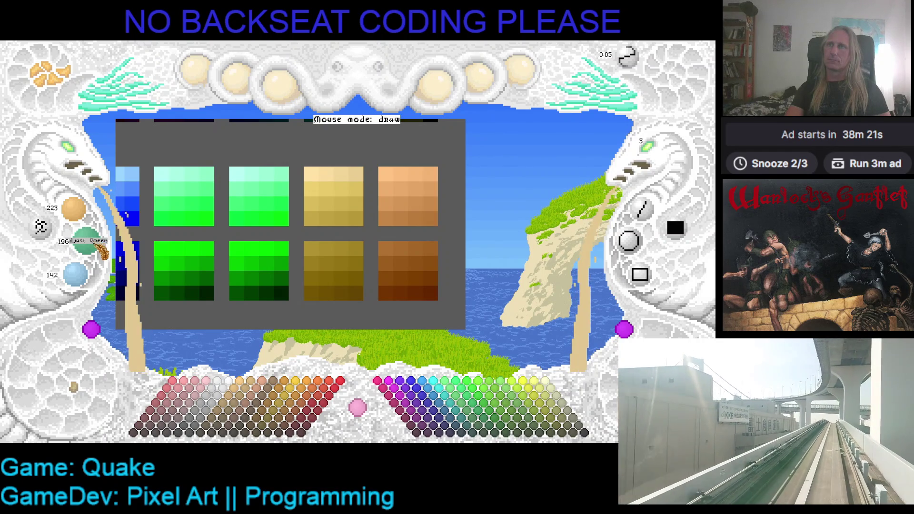
scroll(91, 280, "down", 2)
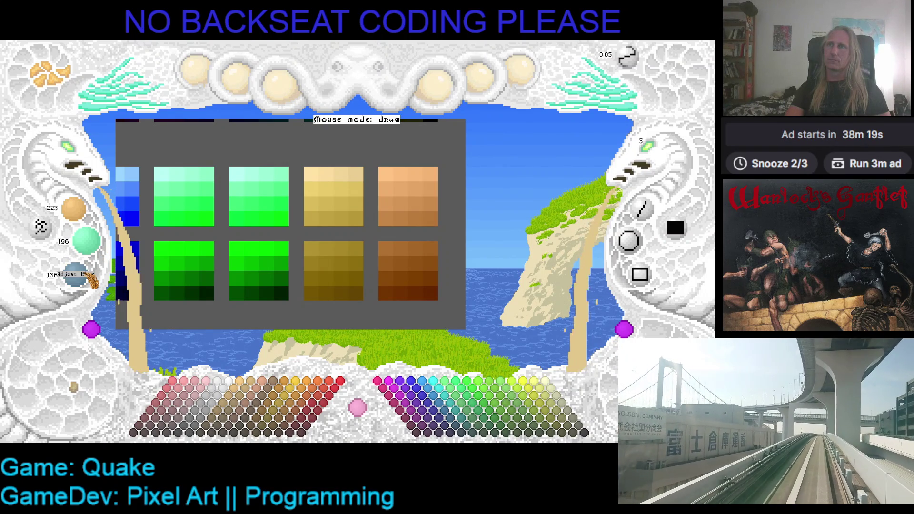
left_click(310, 189)
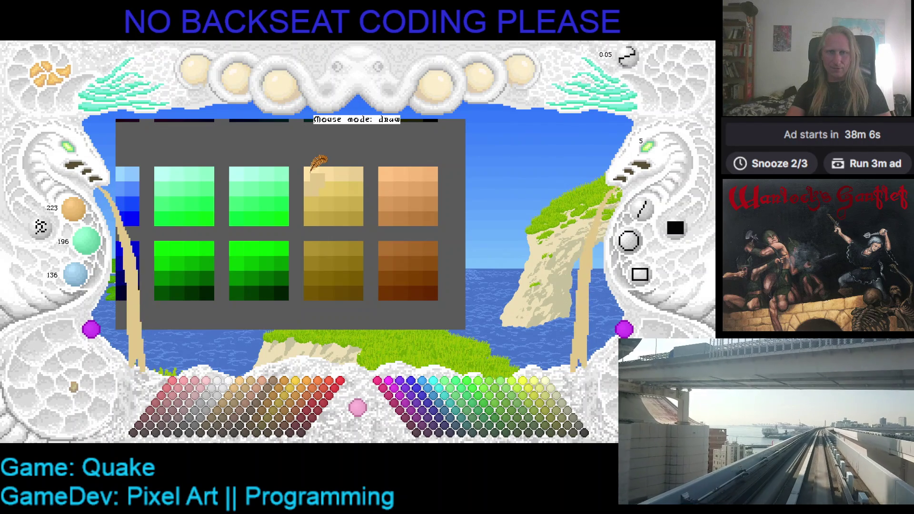
Sample the palest yellow, dial green and blue to 220 and 150, and reveal the blue ramp
left_click(310, 171)
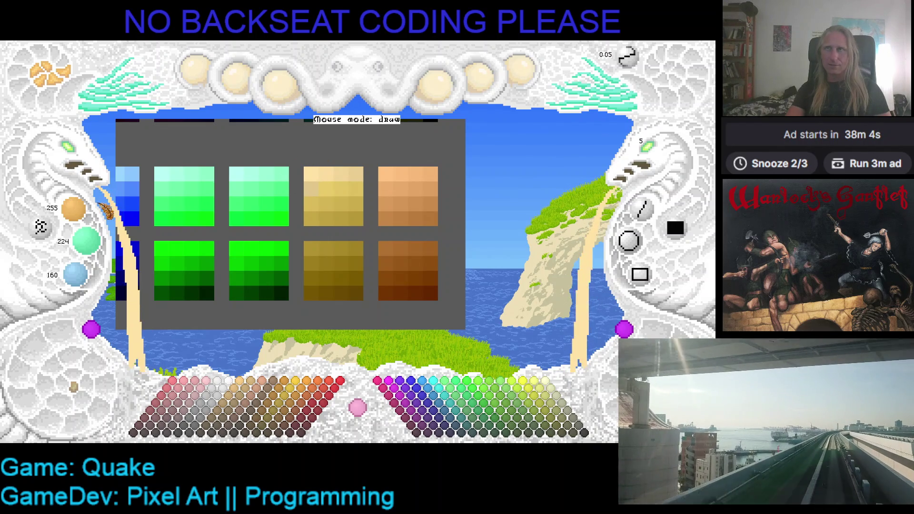
scroll(98, 242, "down", 1)
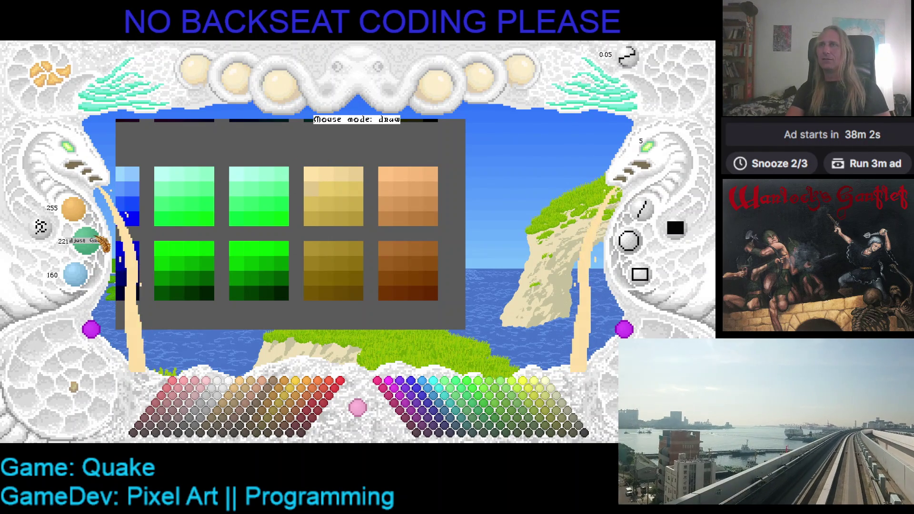
scroll(100, 244, "down", 1)
scroll(102, 244, "up", 1)
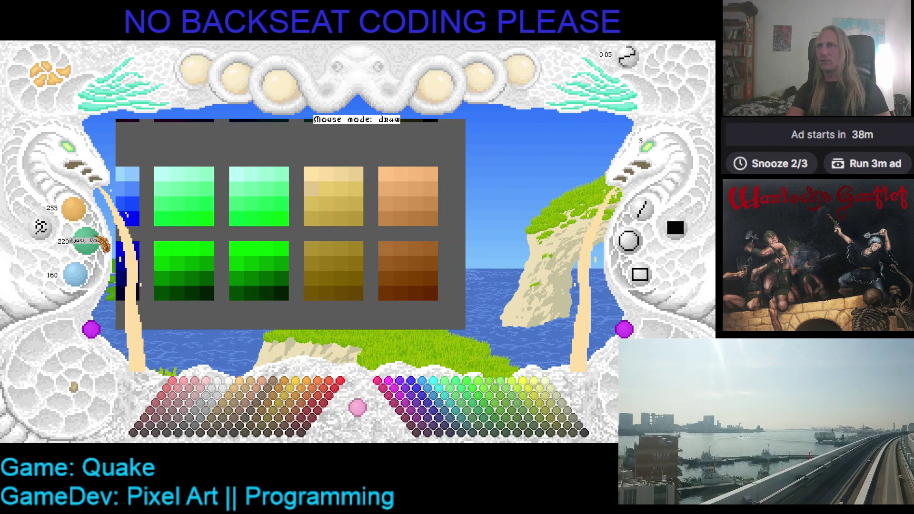
scroll(79, 281, "down", 2)
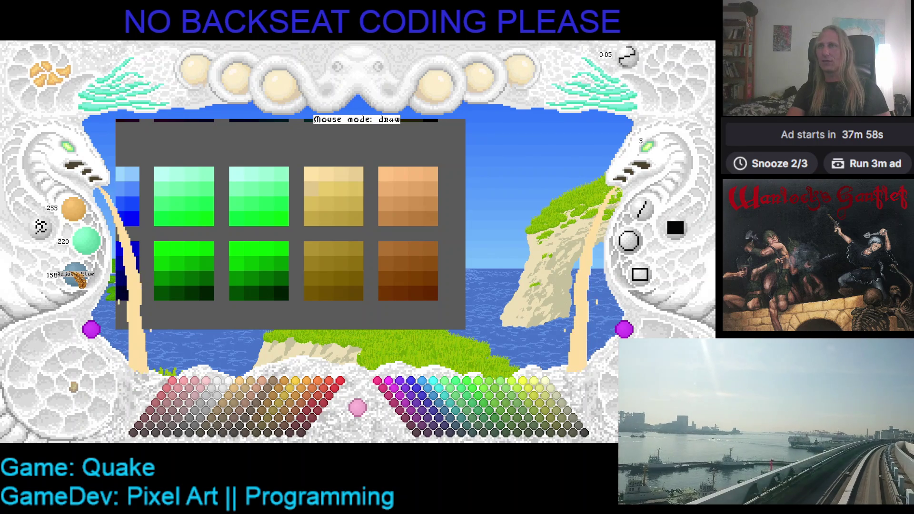
scroll(79, 282, "down", 3)
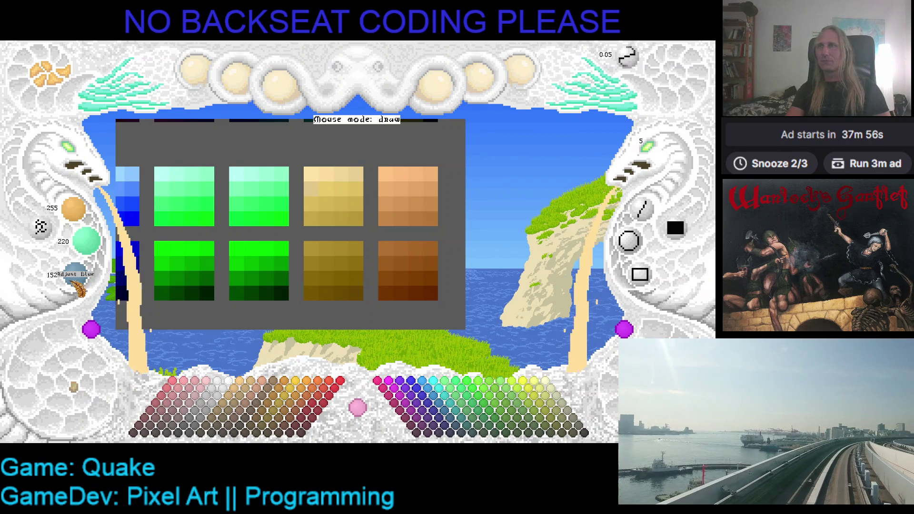
scroll(79, 286, "down", 1)
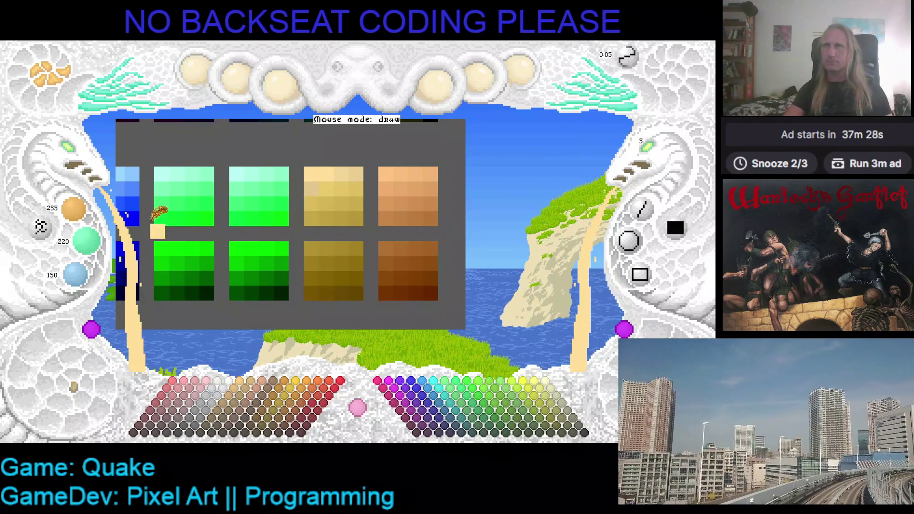
scroll(191, 216, "up", 2)
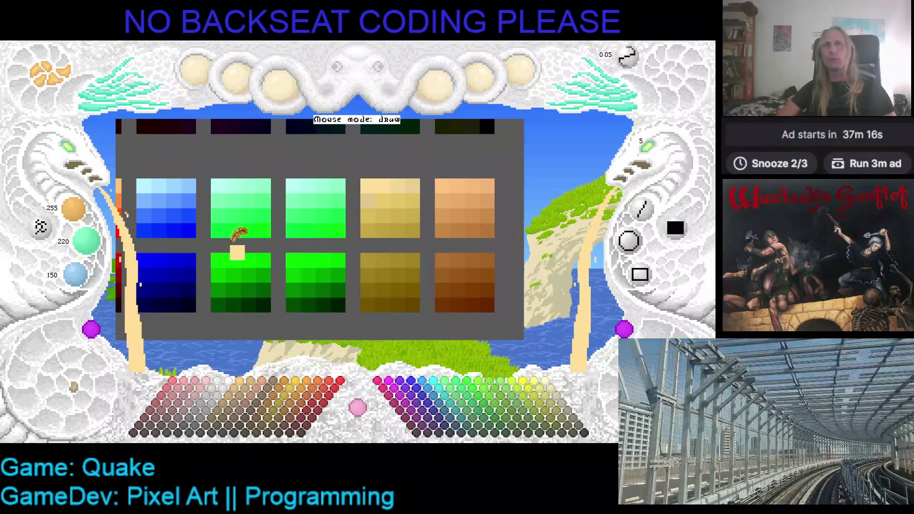
Scroll the palette back and drop the Blue knob from 150 to 128, giving 255/220/128
scroll(240, 231, "right", 2)
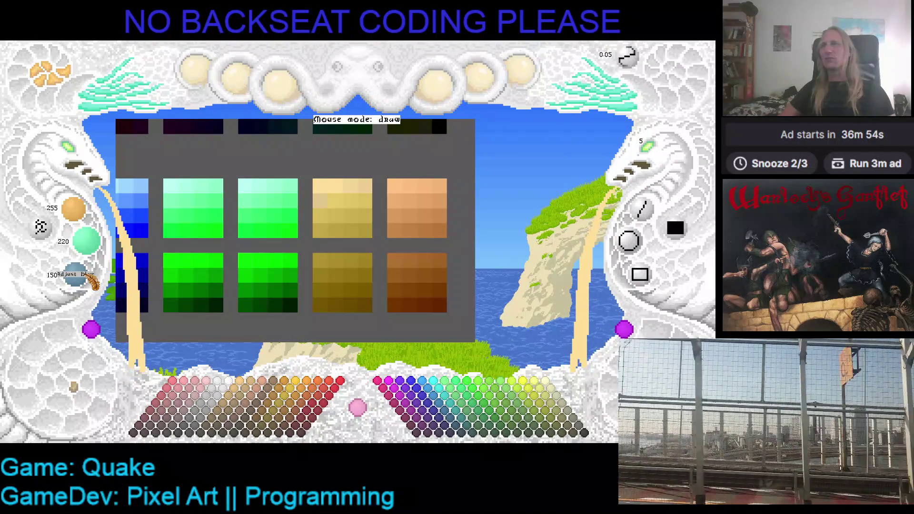
scroll(89, 277, "down", 2)
scroll(89, 276, "down", 2)
scroll(89, 277, "down", 2)
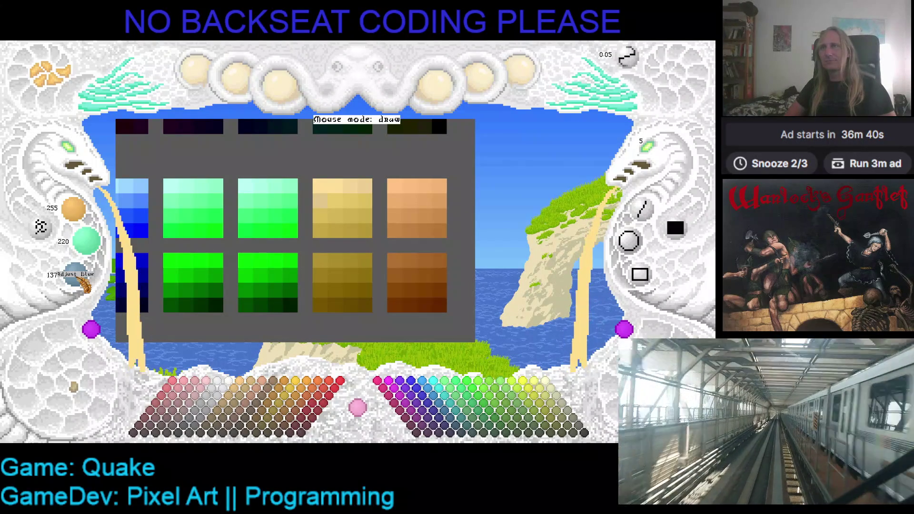
scroll(73, 275, "down", 1)
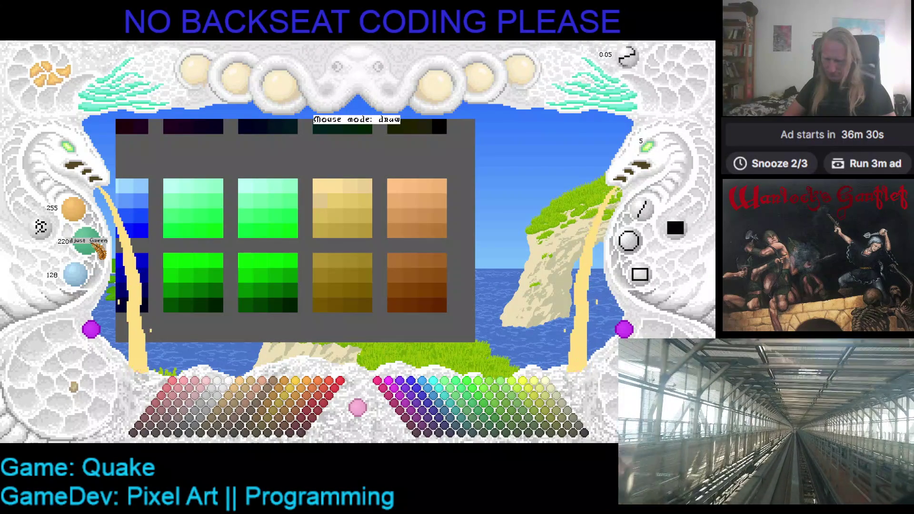
Tweak the Green knob and paint a test pixel with the adjusted colour
scroll(99, 249, "up", 1)
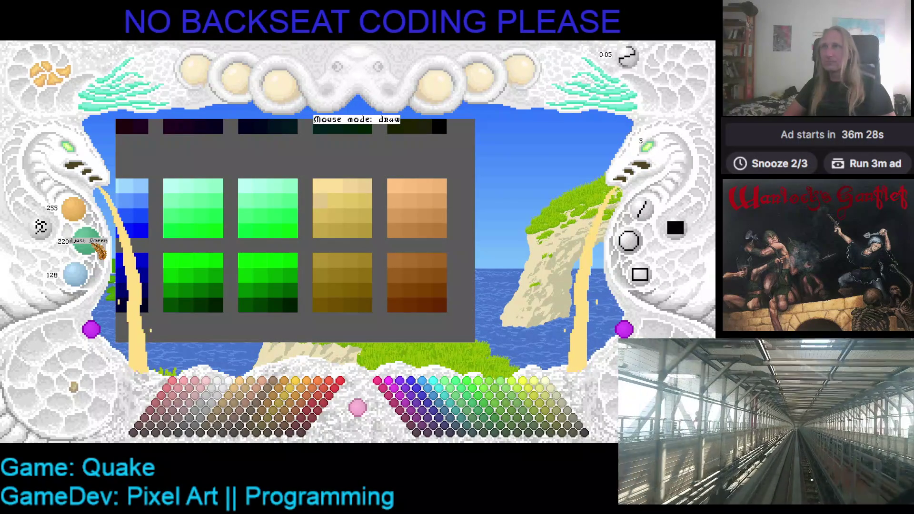
scroll(99, 249, "up", 2)
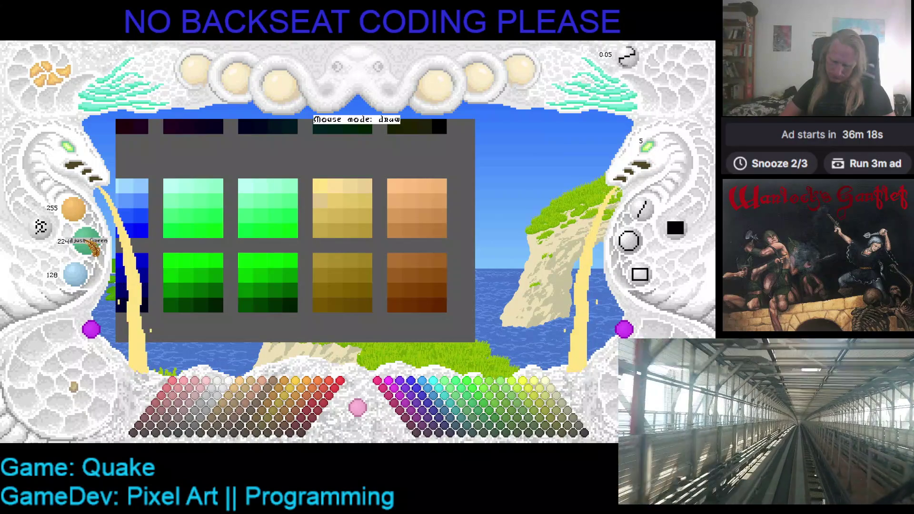
scroll(94, 247, "down", 3)
scroll(94, 247, "down", 2)
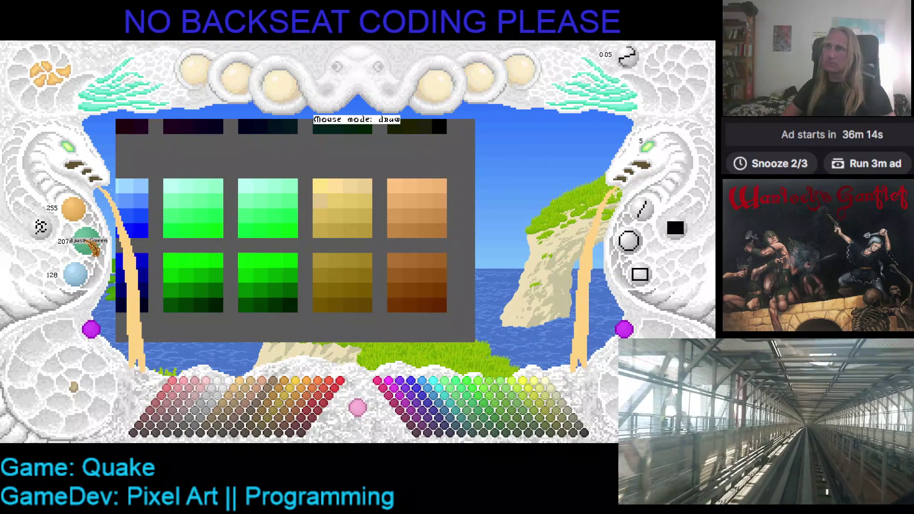
scroll(94, 247, "down", 2)
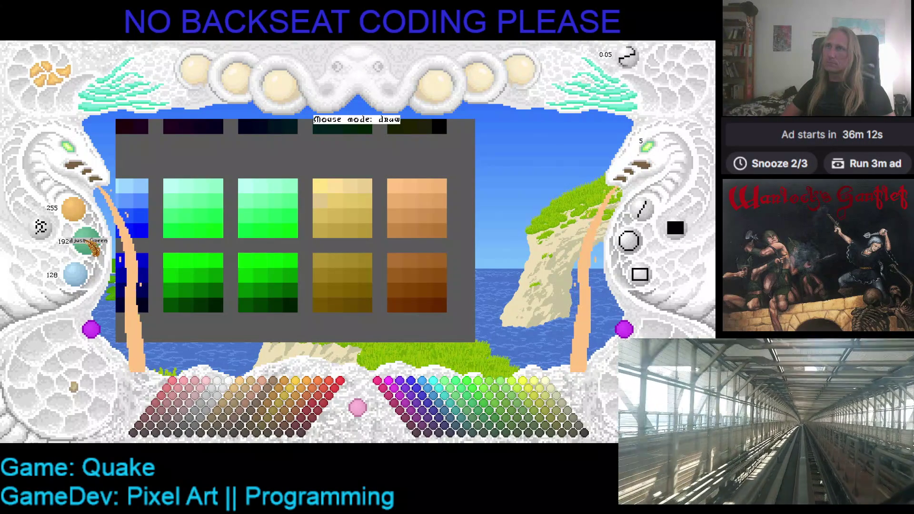
left_click(310, 191)
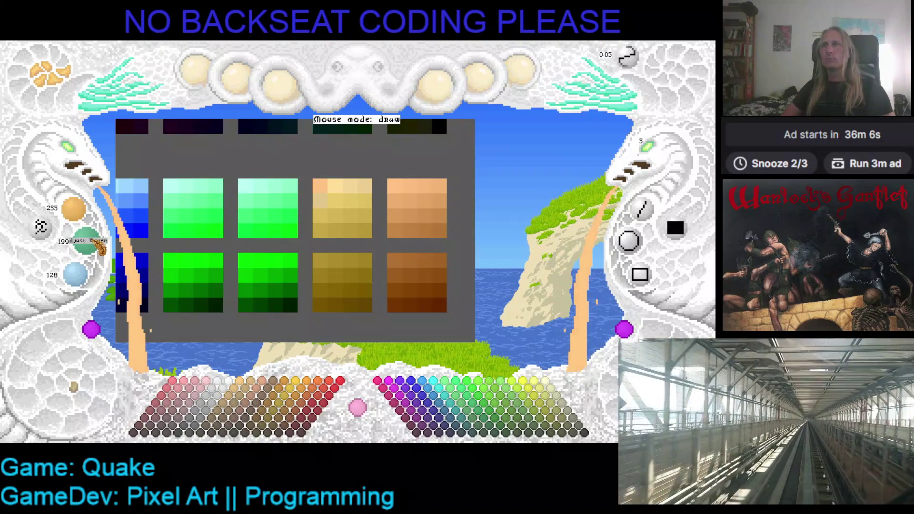
Repaint the yellow ramp's lightest top-left cell pale yellow, then raise blue to reach 255/224/160
scroll(100, 245, "up", 5)
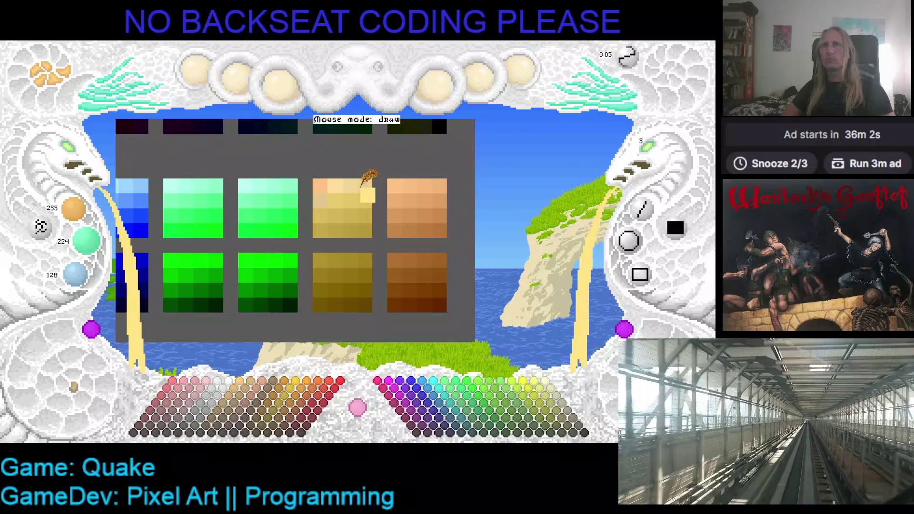
left_click(320, 186)
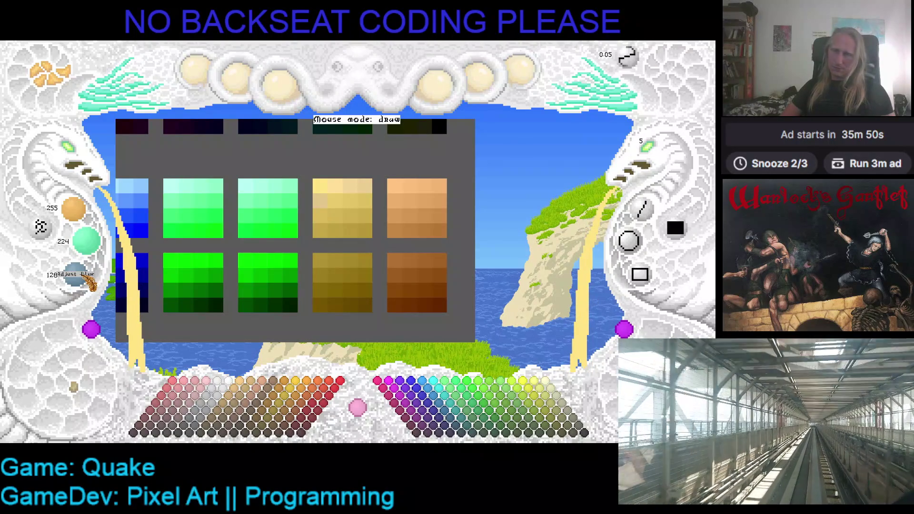
scroll(89, 284, "up", 3)
scroll(90, 284, "up", 3)
scroll(89, 284, "up", 2)
scroll(90, 284, "up", 4)
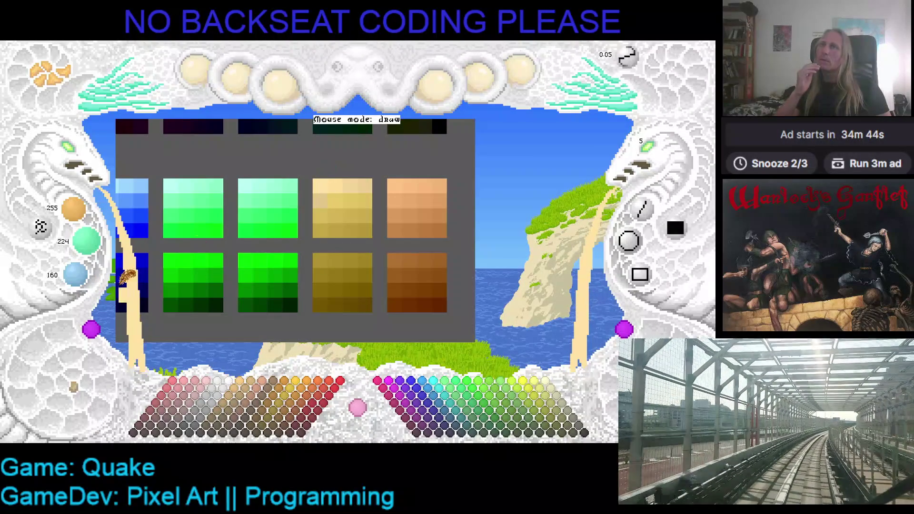
Lower the Red, Green and Blue knobs to darken the working colour
scroll(82, 285, "down", 4)
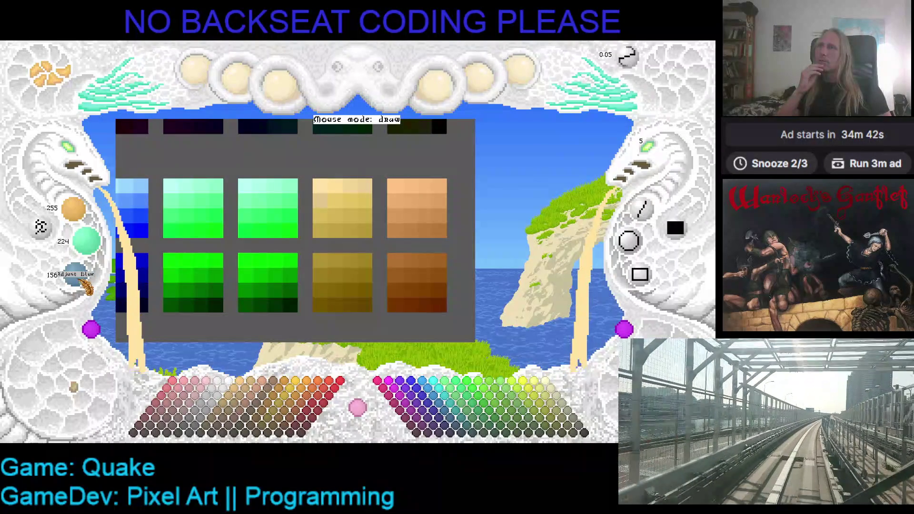
scroll(94, 248, "down", 2)
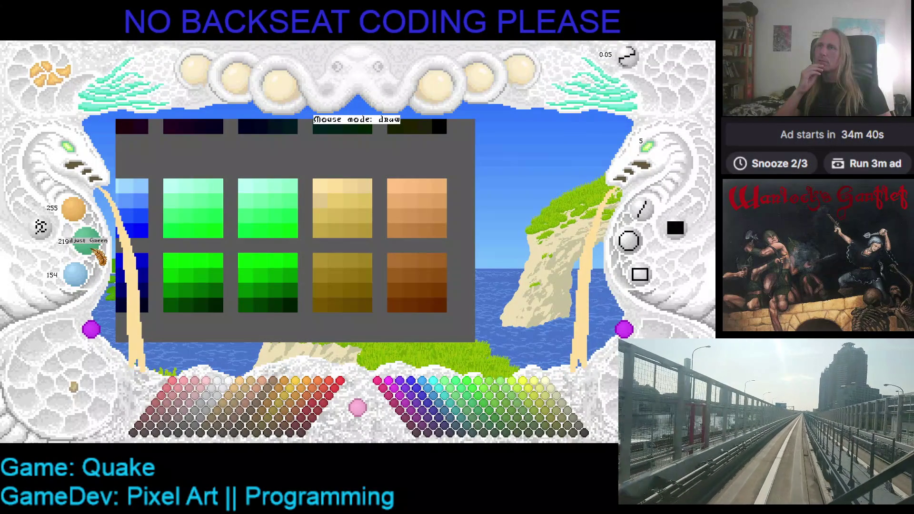
scroll(86, 221, "down", 1)
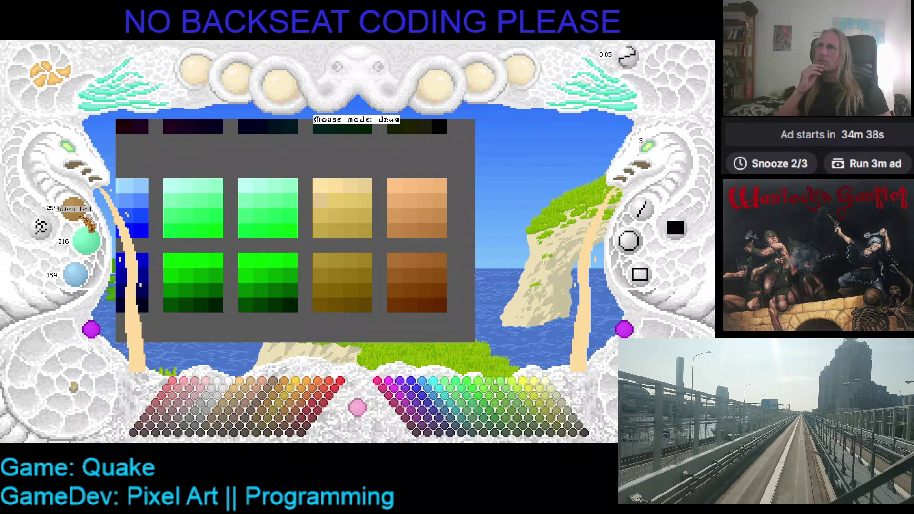
scroll(86, 221, "down", 2)
scroll(85, 221, "down", 1)
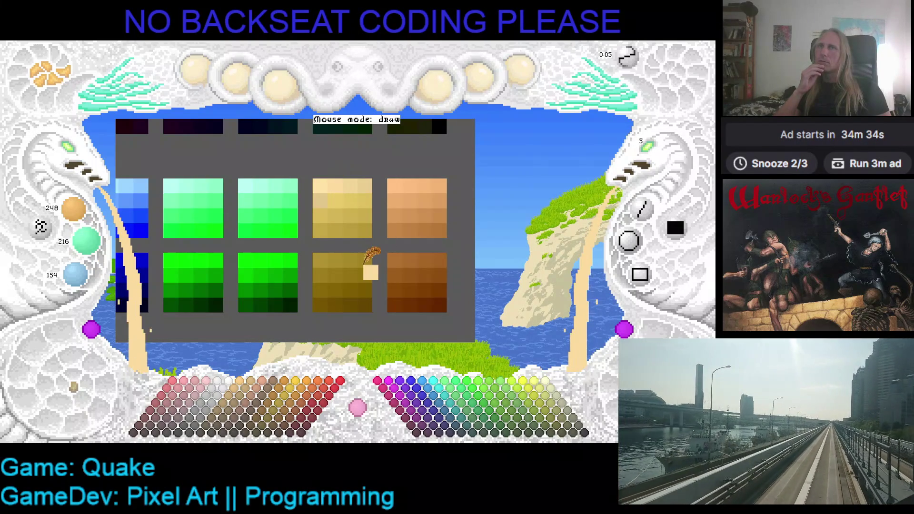
scroll(93, 215, "down", 1)
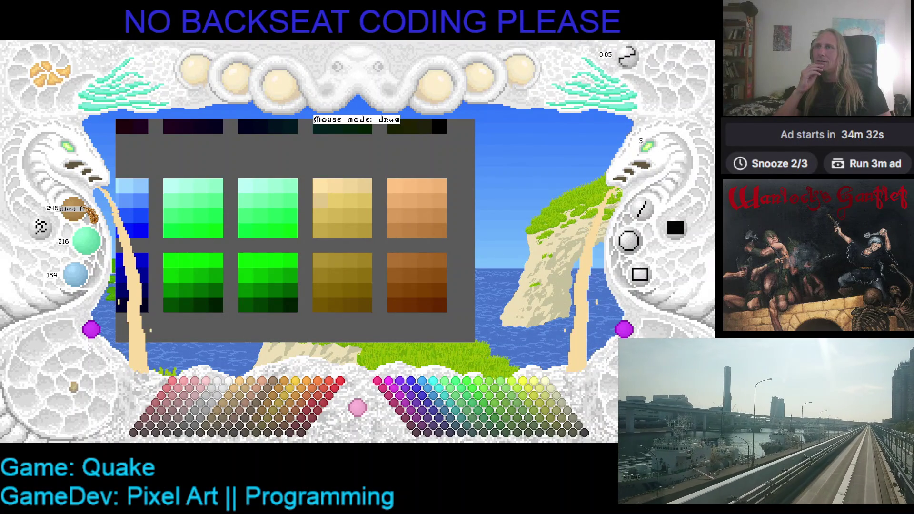
scroll(93, 215, "down", 1)
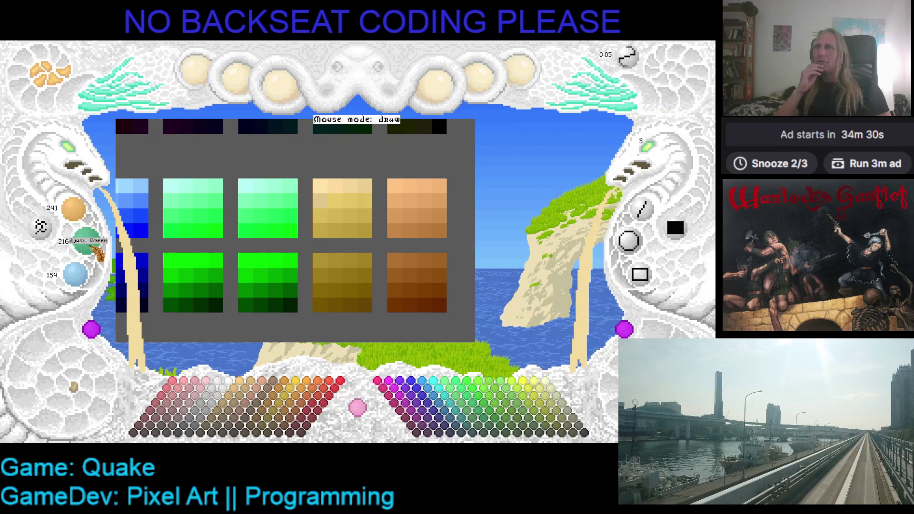
scroll(94, 247, "down", 3)
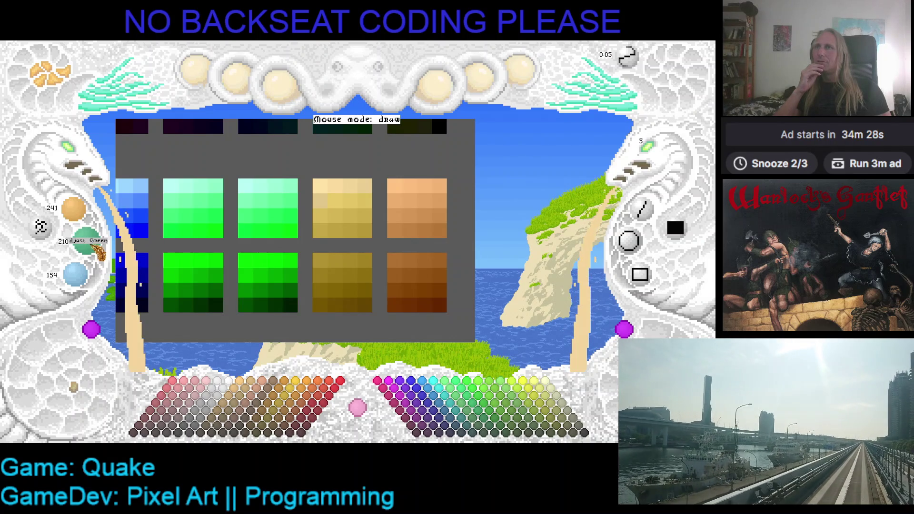
scroll(95, 248, "down", 1)
scroll(80, 281, "down", 4)
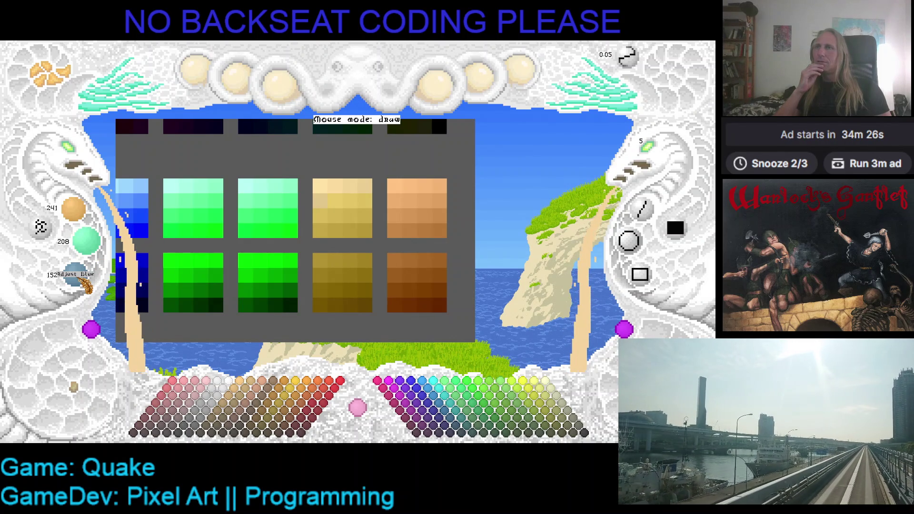
scroll(80, 280, "down", 2)
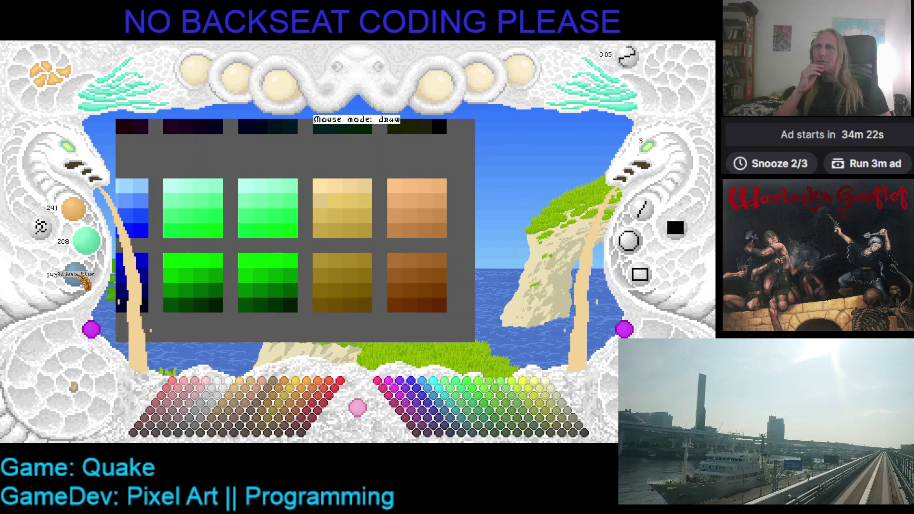
scroll(85, 282, "down", 6)
scroll(95, 247, "down", 6)
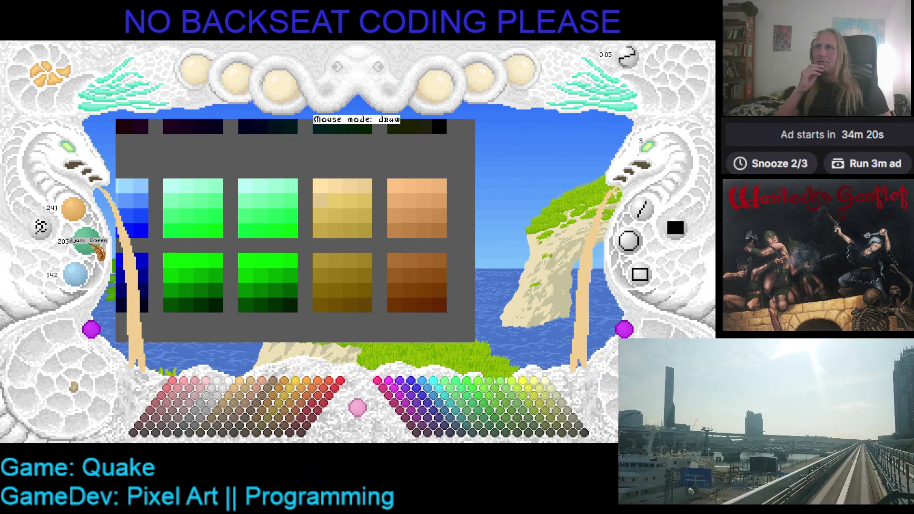
scroll(96, 247, "down", 1)
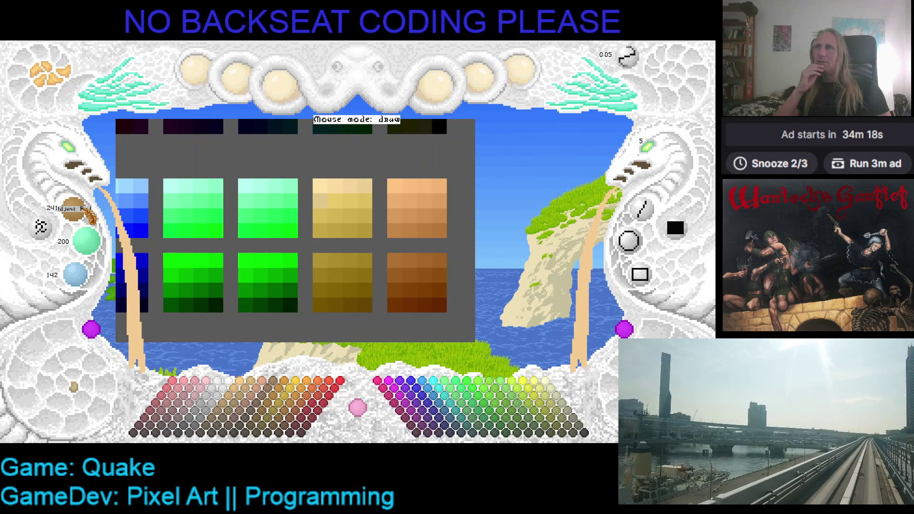
scroll(88, 218, "down", 6)
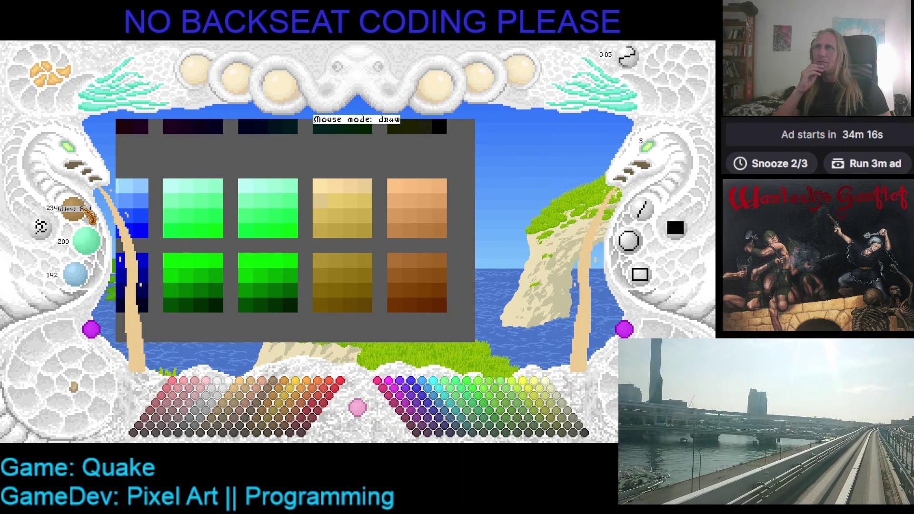
Sample a light yellow cell, adjust it to pale tan 227/192/136, and paint a yellow-ramp pixel
left_click(356, 186)
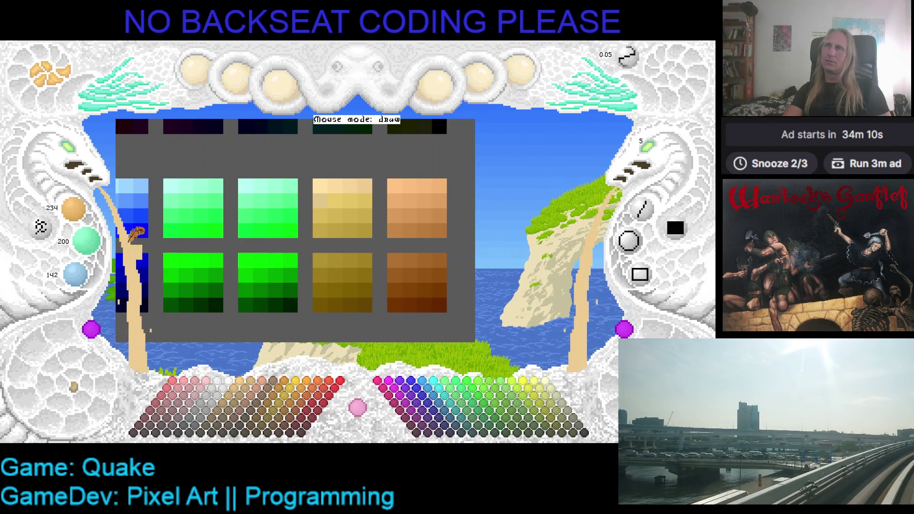
scroll(76, 209, "down", 6)
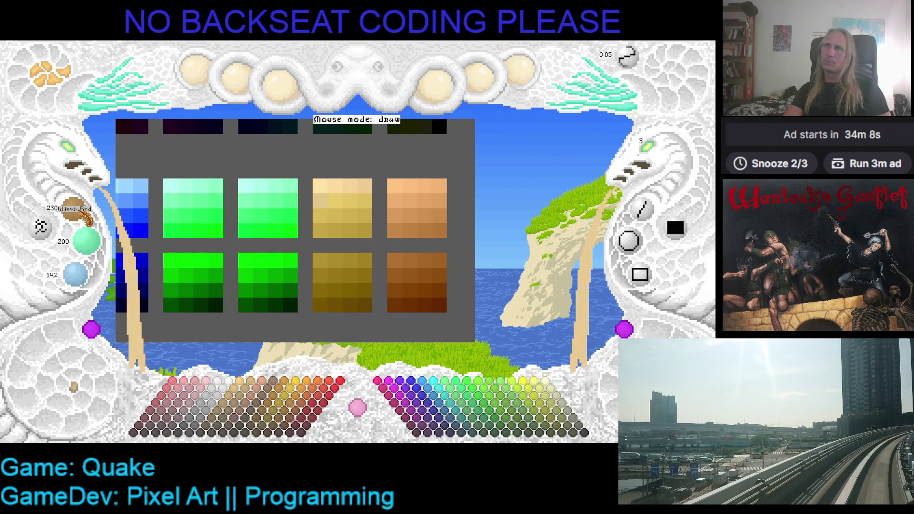
scroll(88, 241, "down", 2)
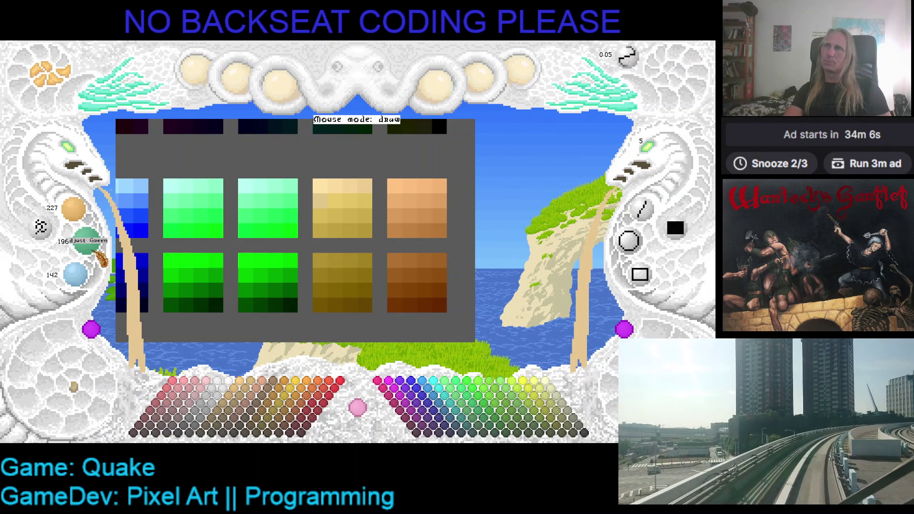
scroll(88, 241, "down", 6)
scroll(88, 285, "down", 2)
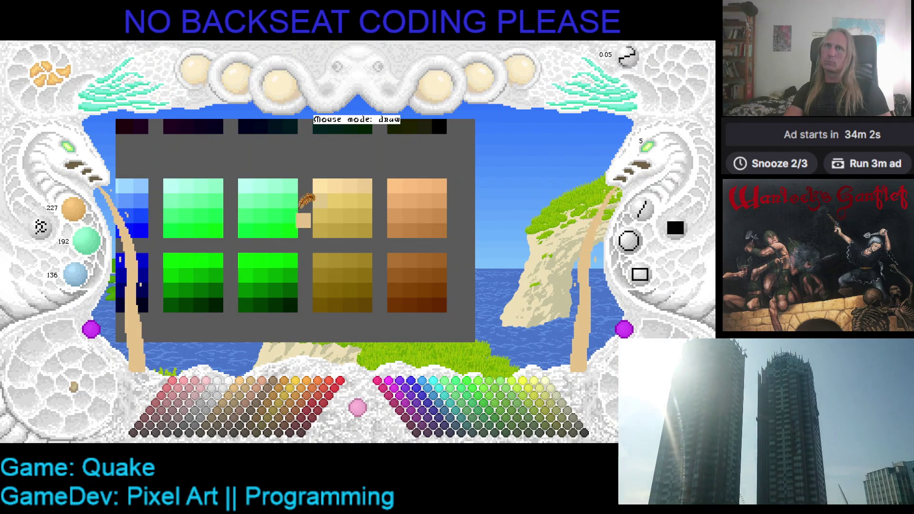
left_click(324, 220)
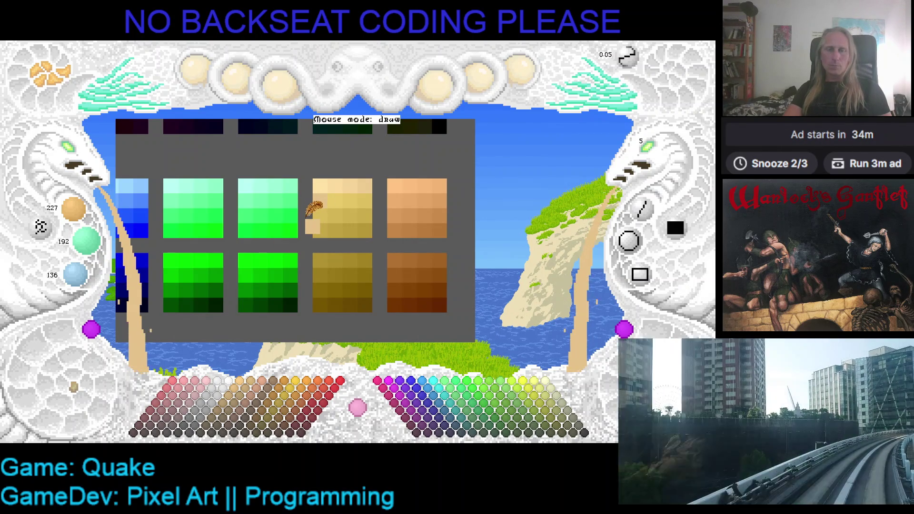
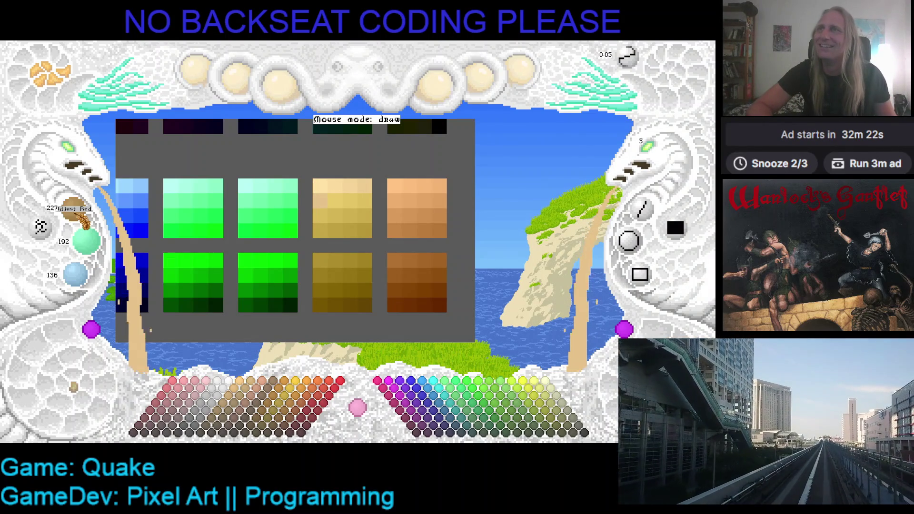
Lower the working colour's red, green and blue from 216/184/130 to 206/168/118
left_click_drag(86, 223, 88, 223)
left_click_drag(97, 256, 97, 257)
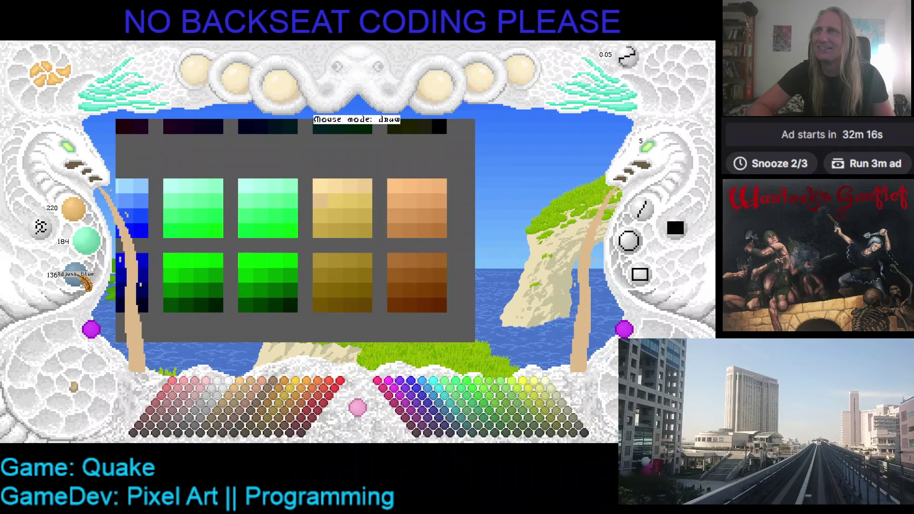
left_click_drag(90, 290, 90, 290)
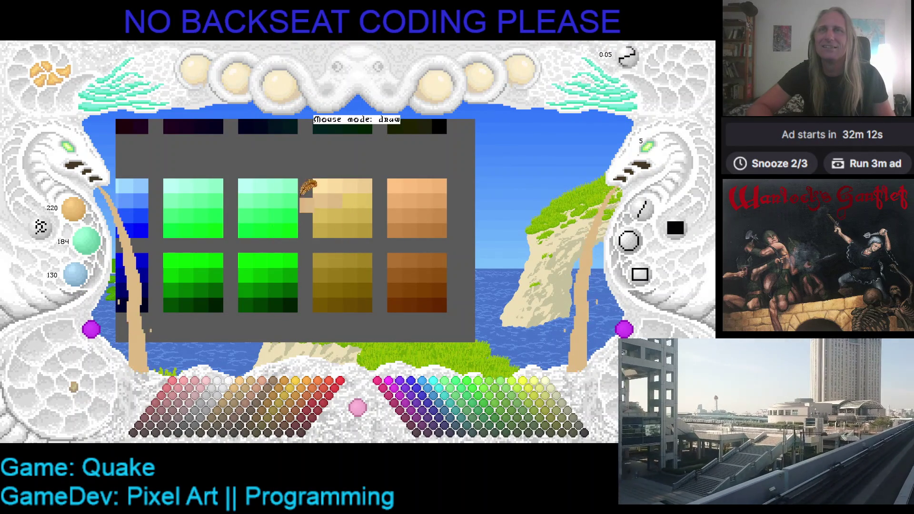
left_click_drag(89, 224, 87, 277)
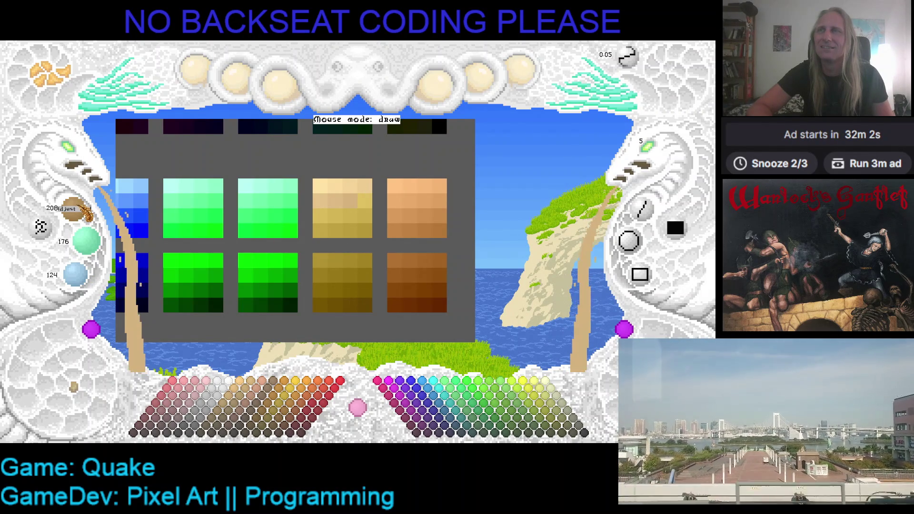
left_click_drag(100, 249, 101, 250)
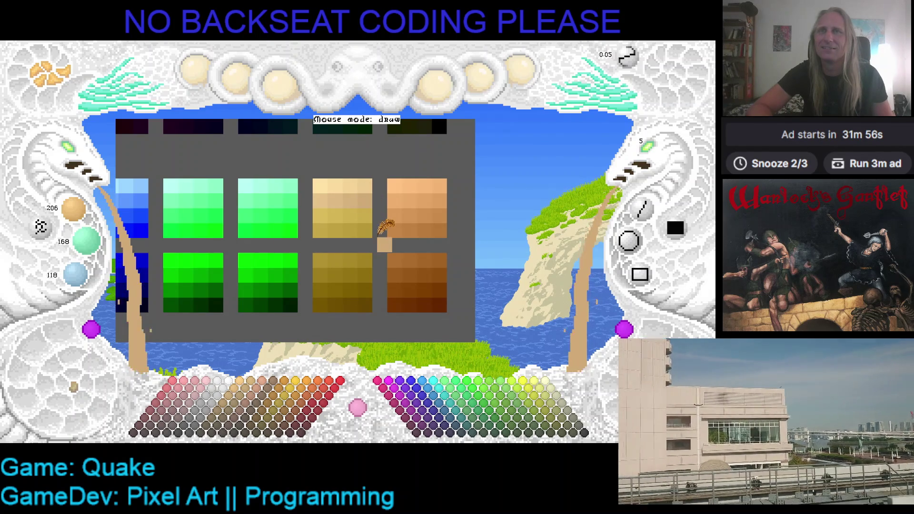
key("ctrl+s")
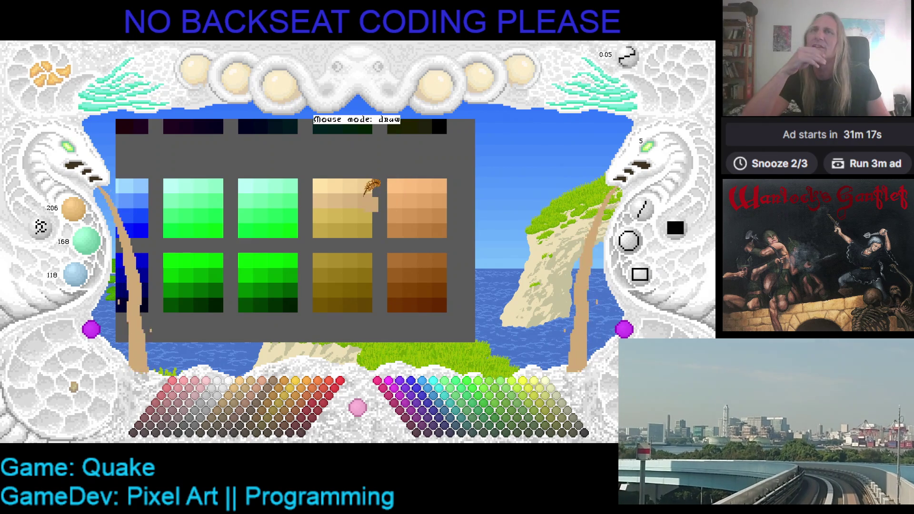
left_click(324, 190)
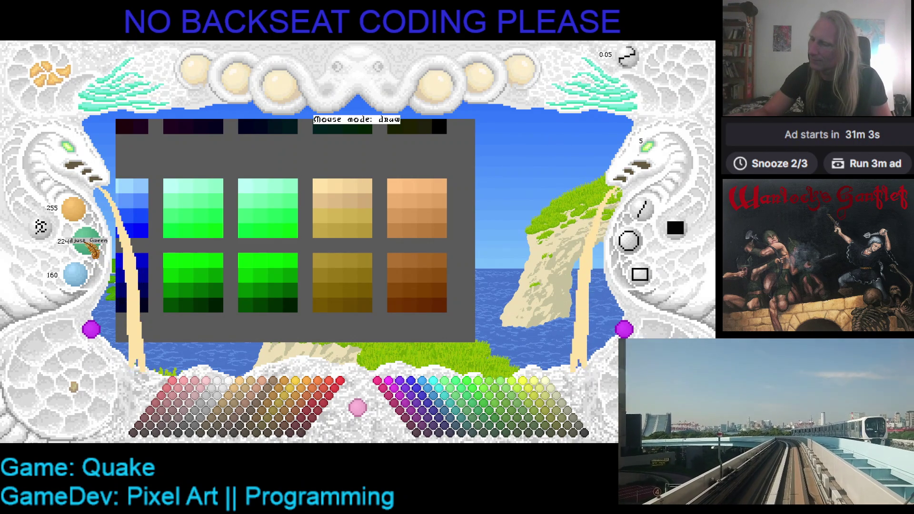
Bring the pale cream's green and blue down until the working colour reads 255/192/128
scroll(94, 250, "down", 5)
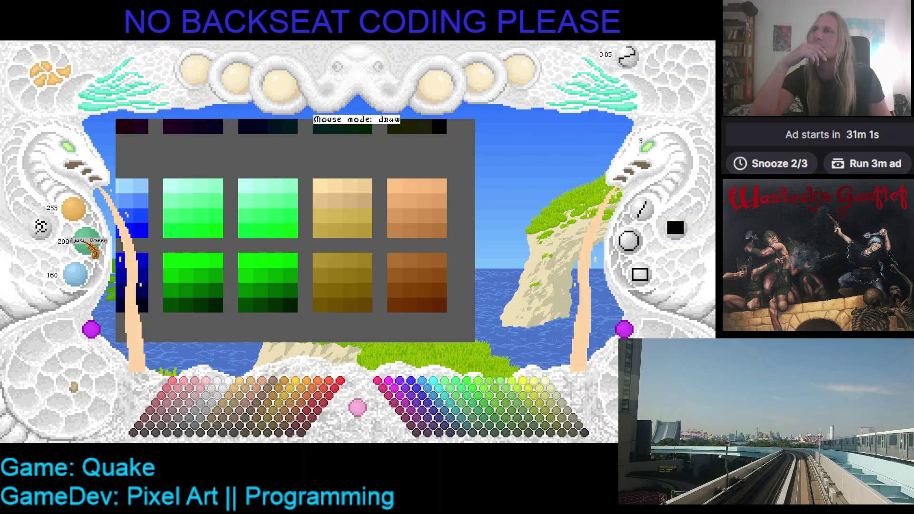
scroll(94, 250, "down", 3)
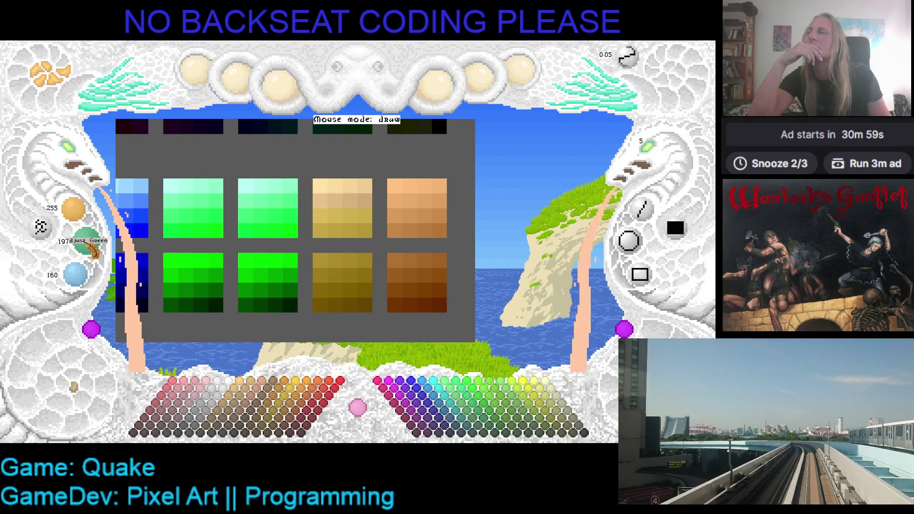
scroll(94, 250, "down", 2)
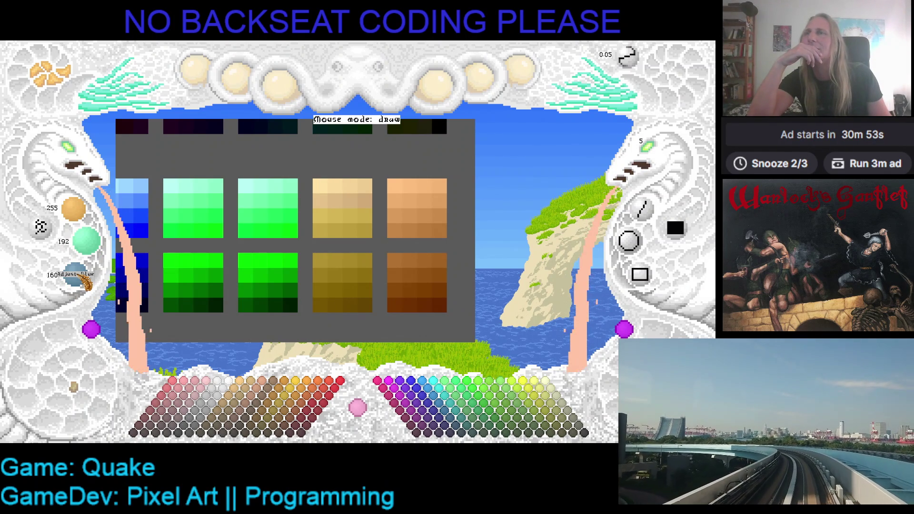
scroll(87, 281, "up", 5)
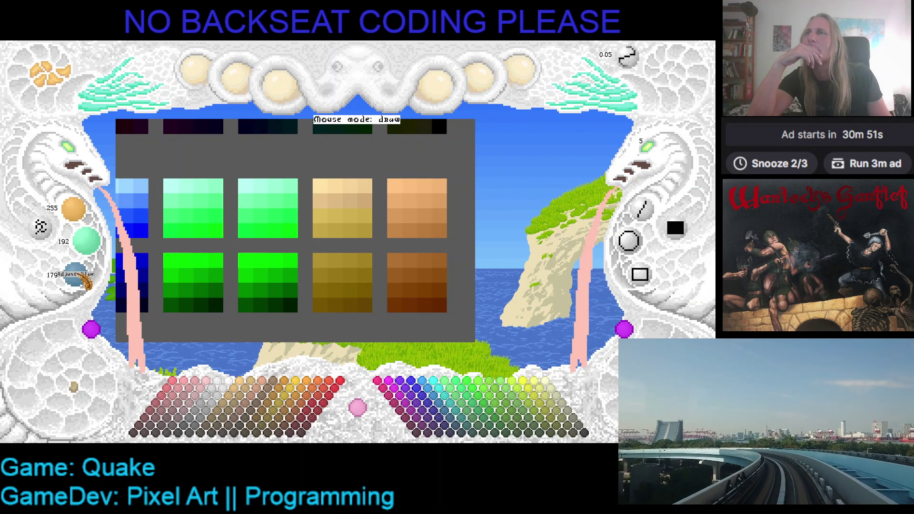
scroll(86, 281, "down", 20)
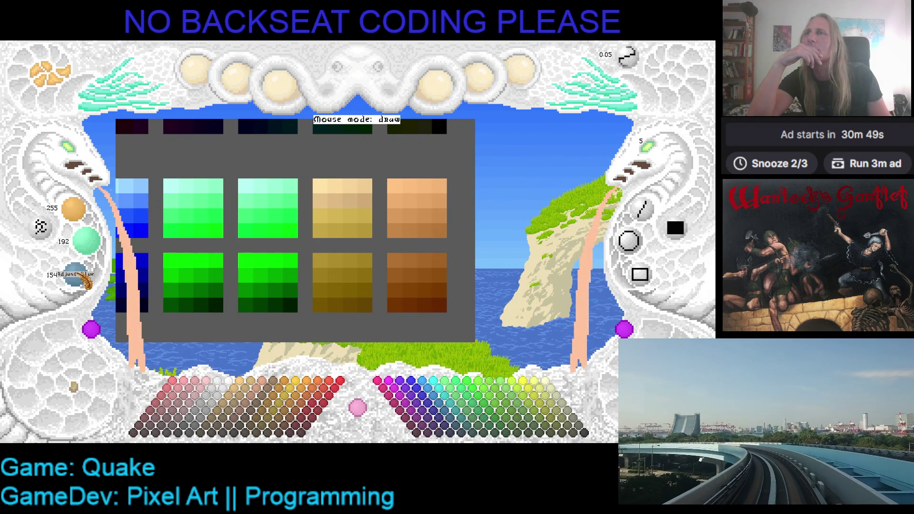
scroll(87, 281, "down", 2)
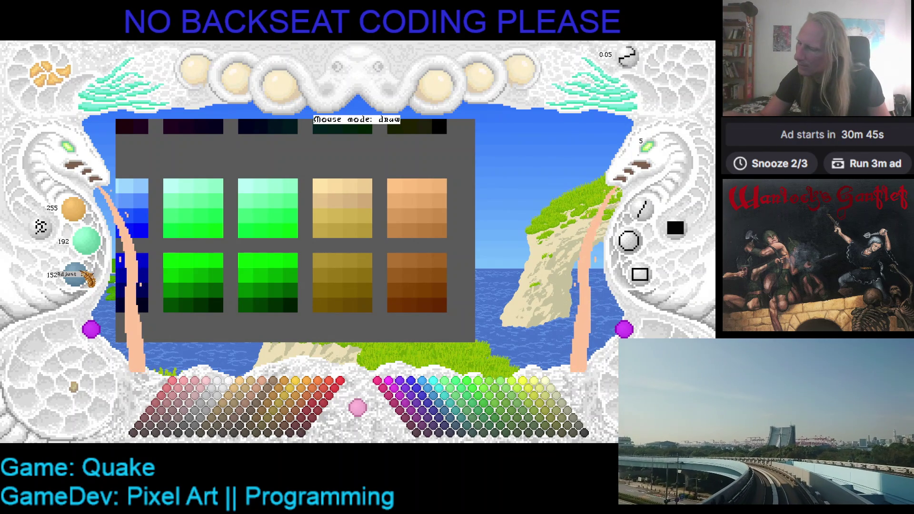
scroll(86, 280, "up", 3)
scroll(87, 280, "up", 2)
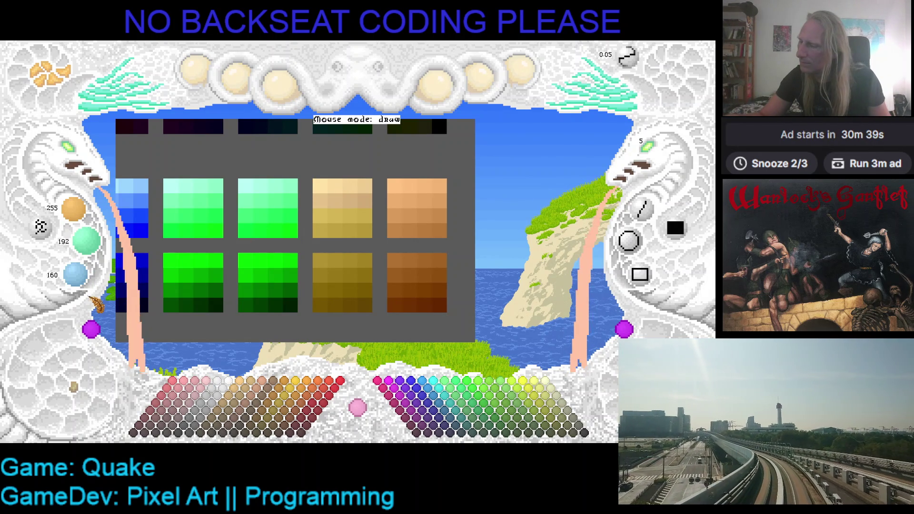
scroll(82, 282, "down", 5)
scroll(84, 284, "down", 20)
scroll(86, 285, "down", 1)
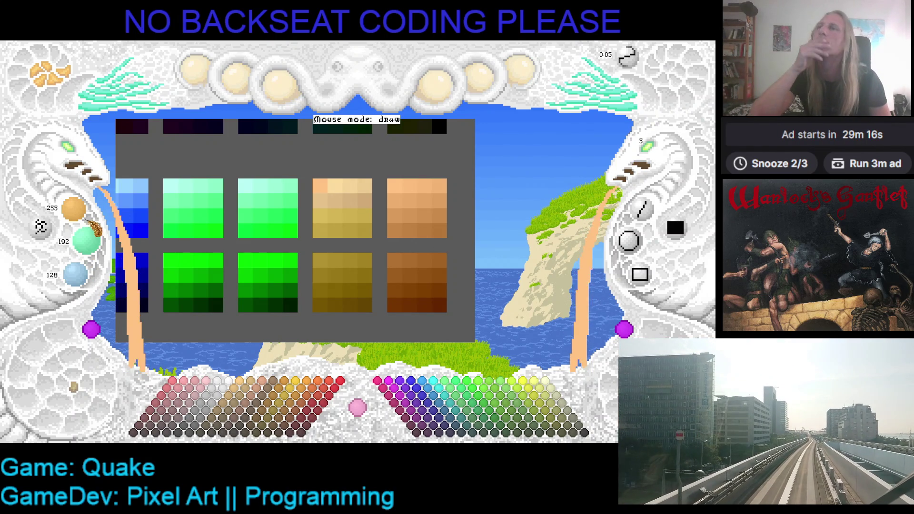
Lower the working colour's RGB values a few steps below the peach
scroll(89, 216, "down", 3)
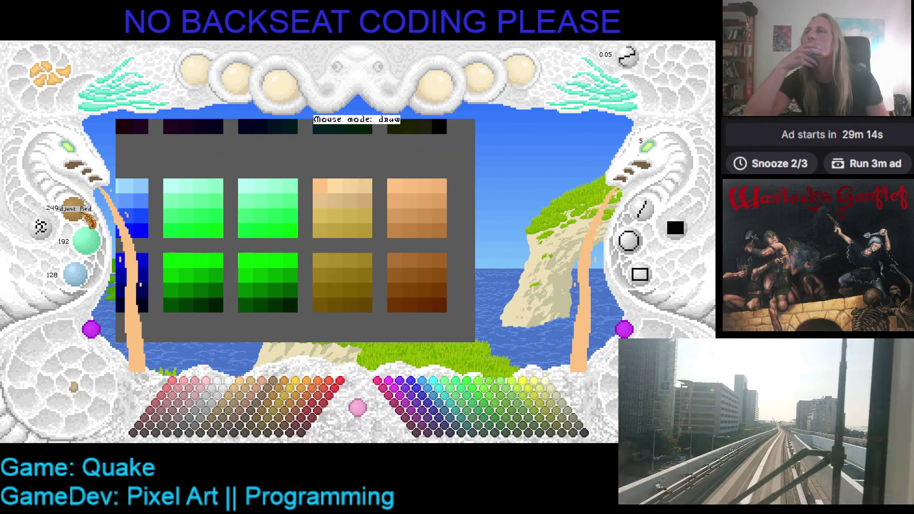
scroll(89, 216, "down", 1)
scroll(95, 243, "down", 4)
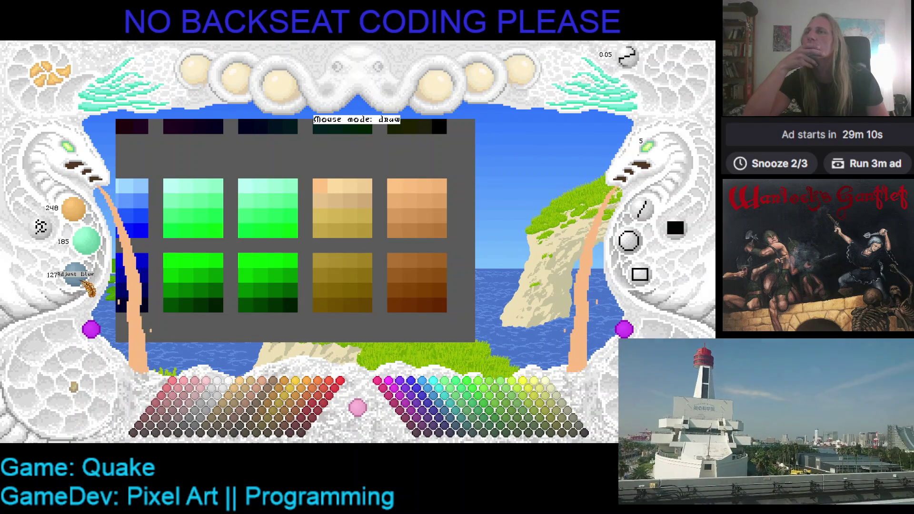
scroll(89, 288, "down", 5)
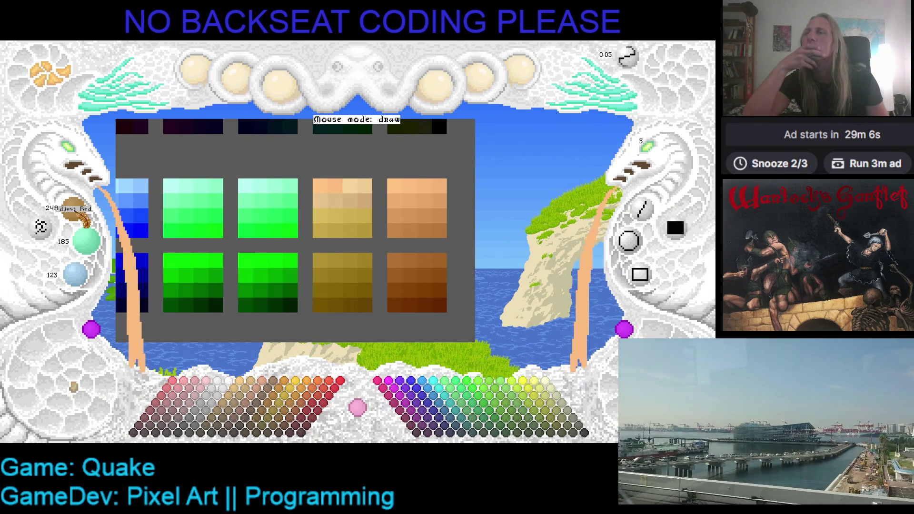
scroll(89, 225, "down", 4)
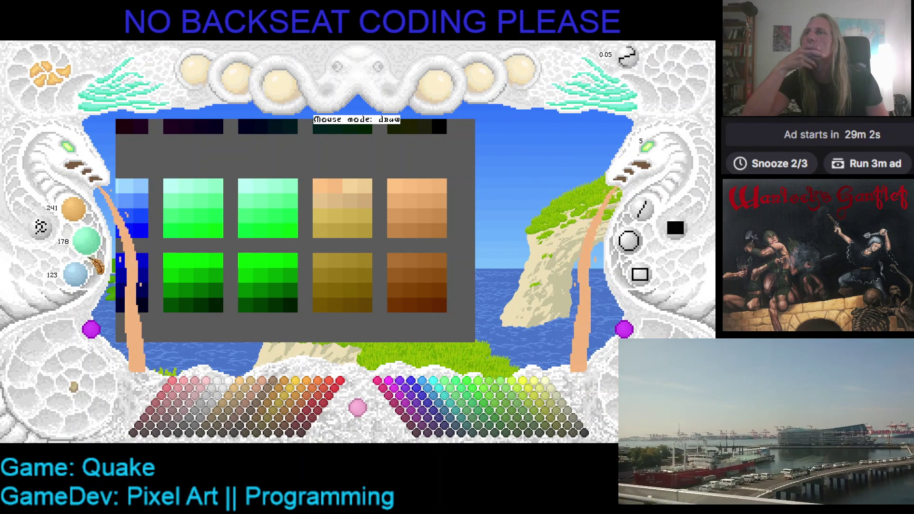
scroll(88, 283, "down", 2)
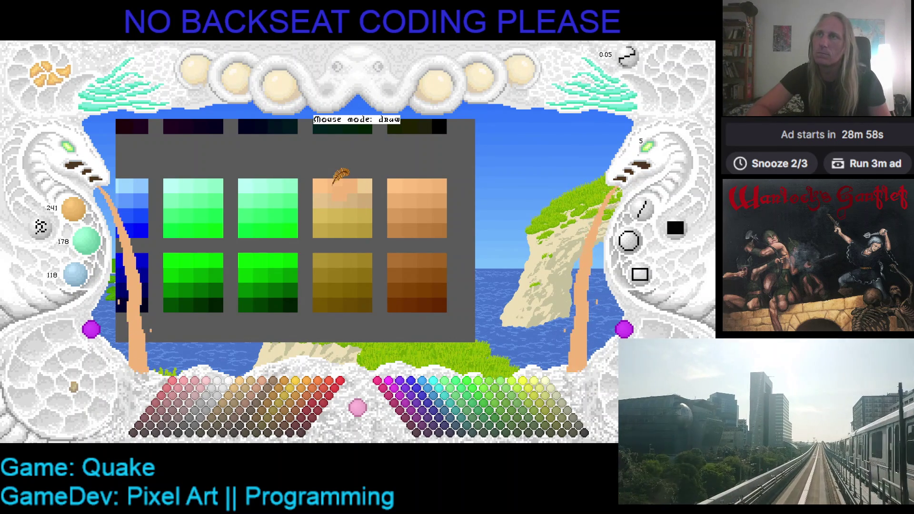
Pick a slightly darker peach shade from the tan ramp's top row and darken it further
left_click(341, 186)
left_click(348, 189)
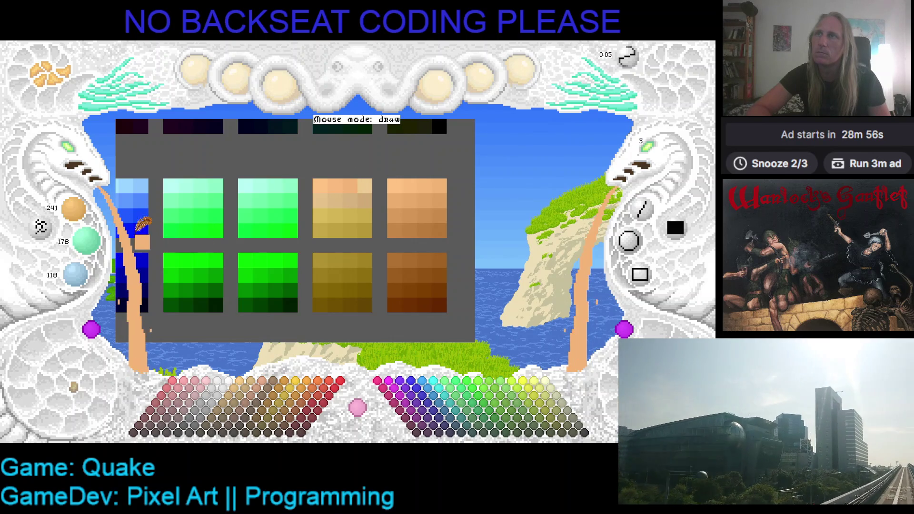
scroll(76, 212, "down", 2)
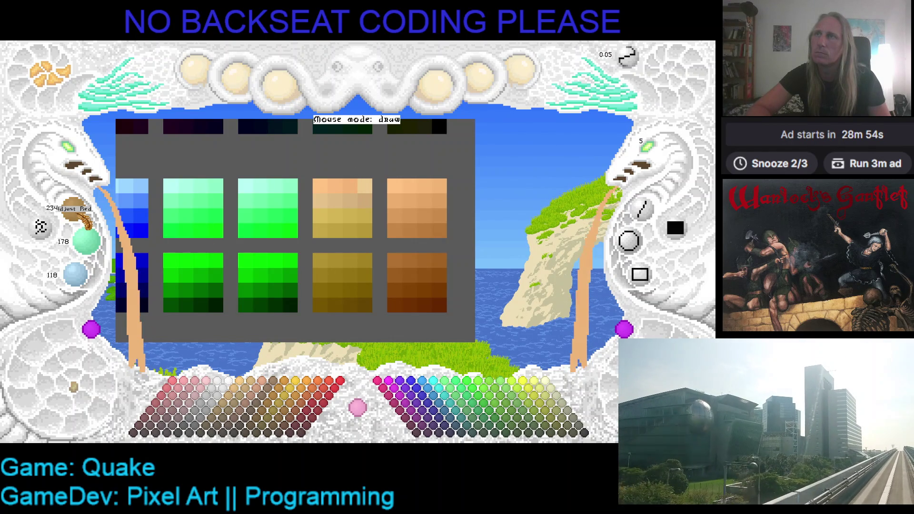
scroll(90, 244, "down", 5)
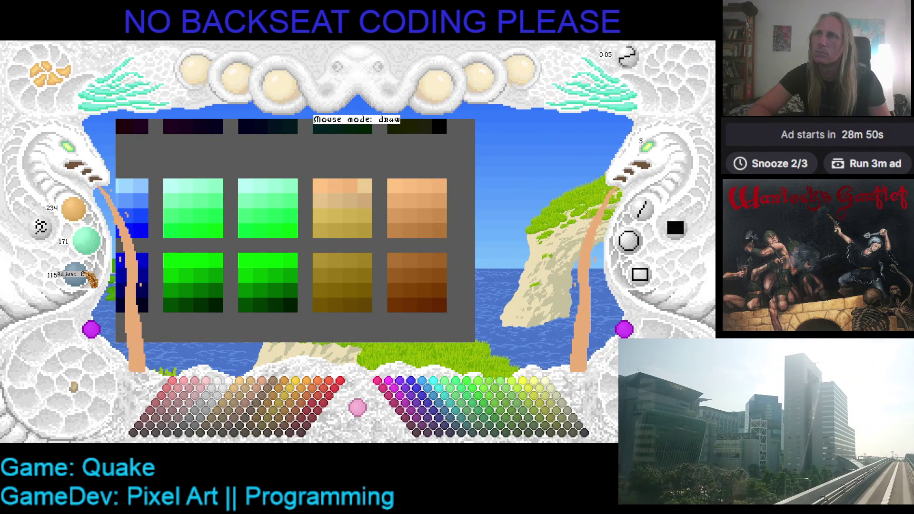
scroll(88, 280, "down", 3)
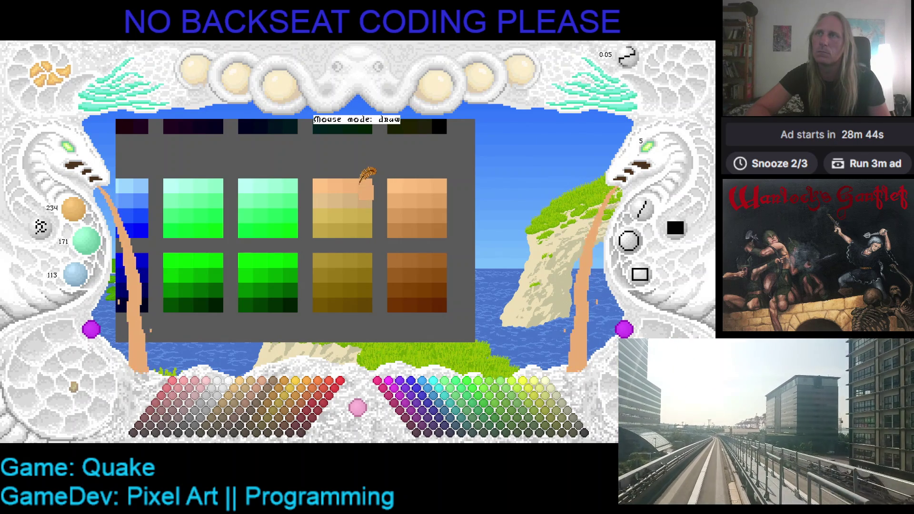
scroll(84, 220, "down", 2)
scroll(83, 219, "down", 3)
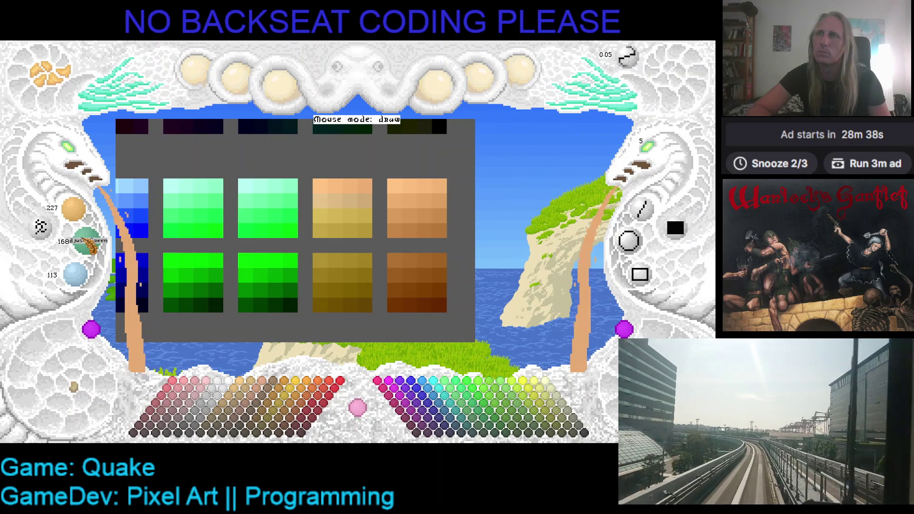
scroll(85, 247, "down", 4)
Keep lowering the RGB values until the working colour reads 220/157/103
scroll(85, 284, "down", 2)
scroll(85, 288, "down", 1)
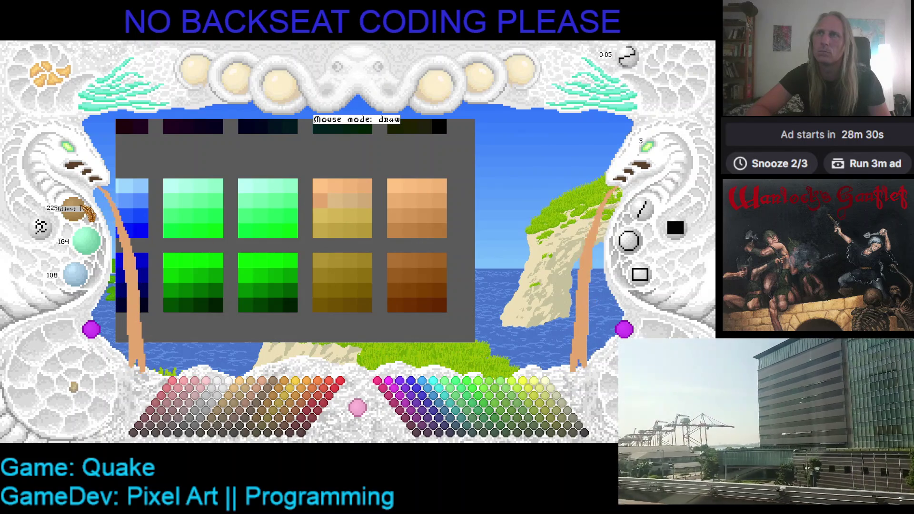
scroll(87, 214, "down", 7)
scroll(90, 244, "down", 2)
scroll(94, 246, "down", 1)
scroll(94, 280, "down", 1)
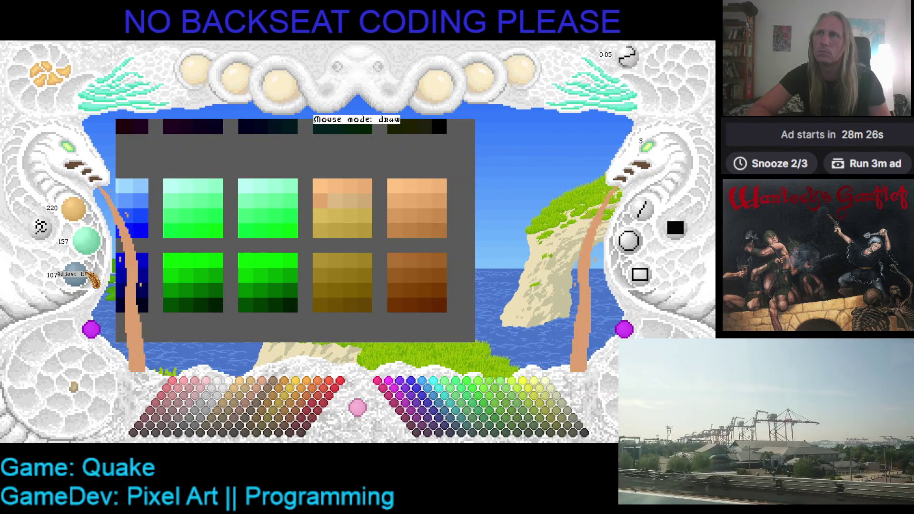
scroll(93, 280, "down", 1)
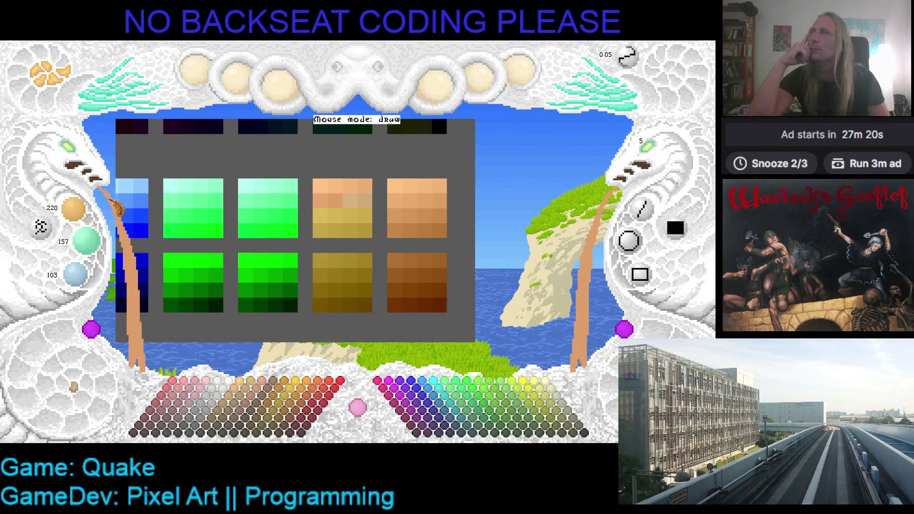
Widen the palette panel, darken the brush slightly and paint a tan ramp cell
mouse_move(164, 206)
left_mouse_down()
mouse_move(199, 184)
mouse_move(179, 195)
mouse_move(183, 181)
left_mouse_up()
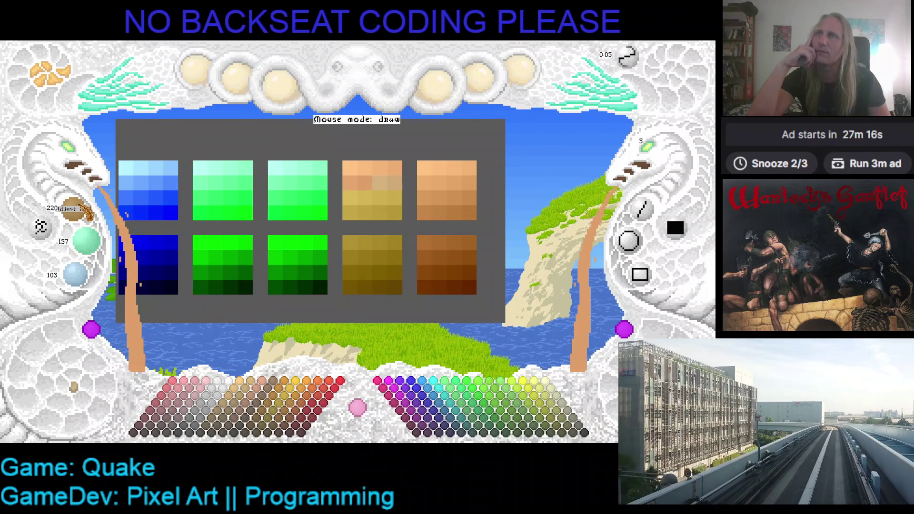
scroll(74, 209, "down", 2)
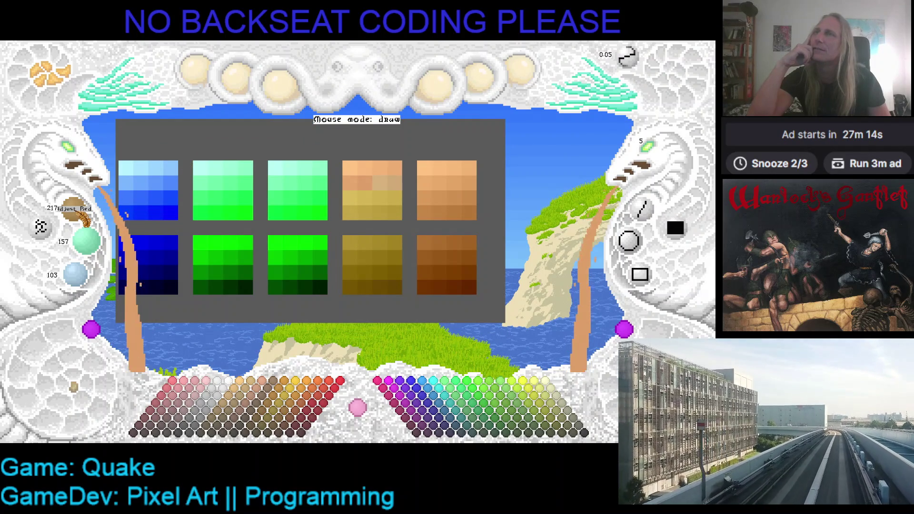
scroll(82, 238, "down", 7)
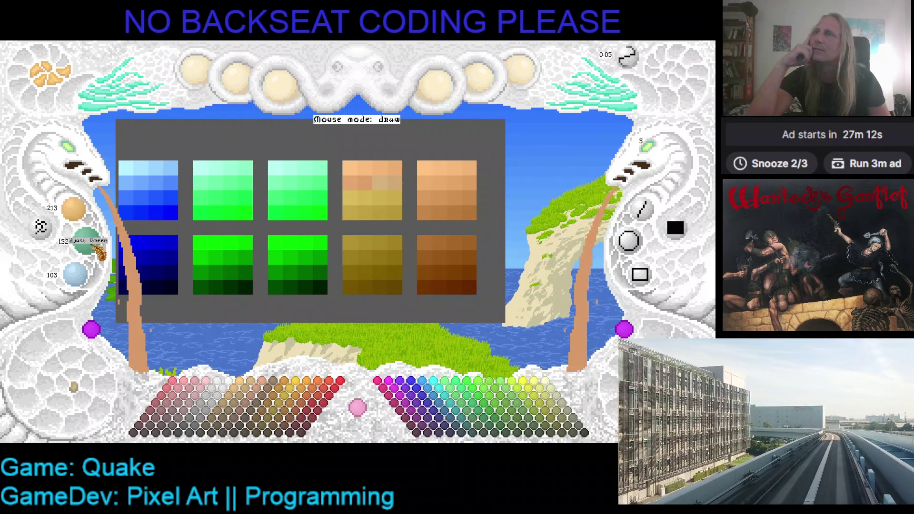
scroll(81, 281, "down", 5)
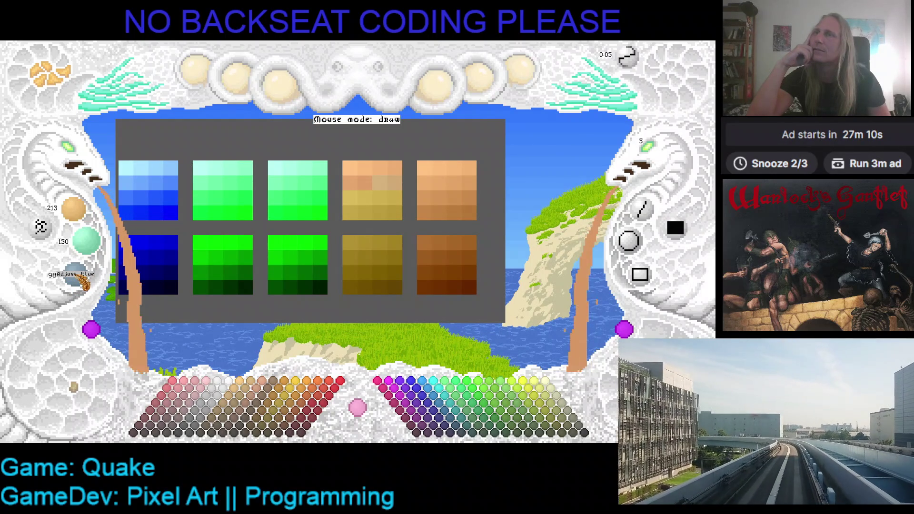
left_click(378, 193)
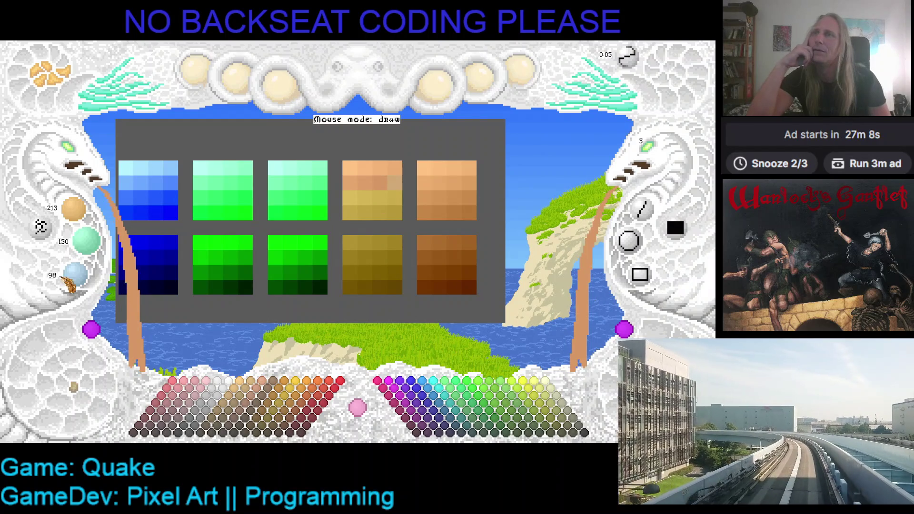
Darken the brush further and paint another tan ramp cell a deeper orange
scroll(81, 278, "down", 5)
scroll(96, 249, "down", 1)
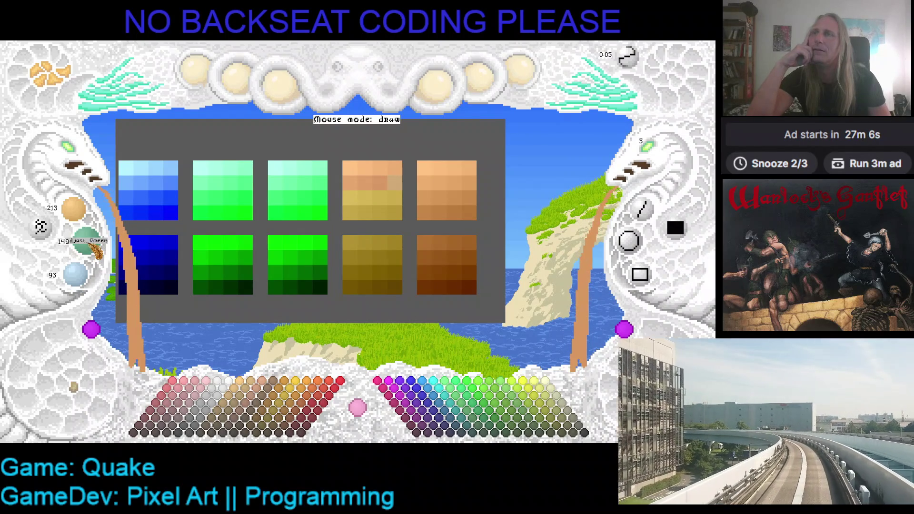
scroll(95, 249, "down", 2)
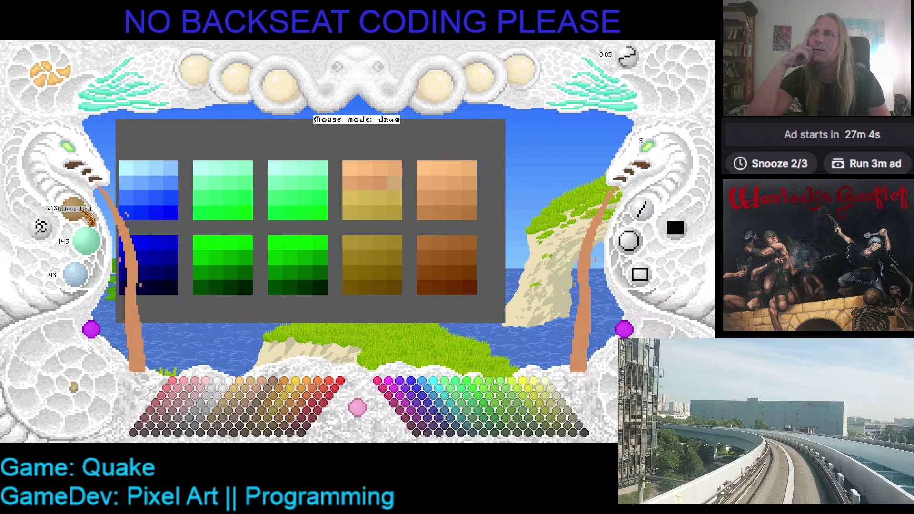
scroll(90, 218, "down", 2)
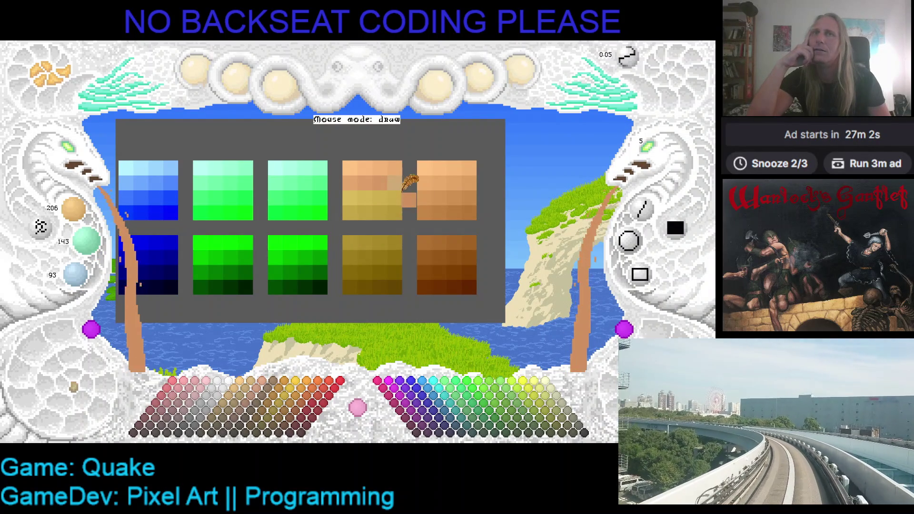
scroll(86, 217, "down", 3)
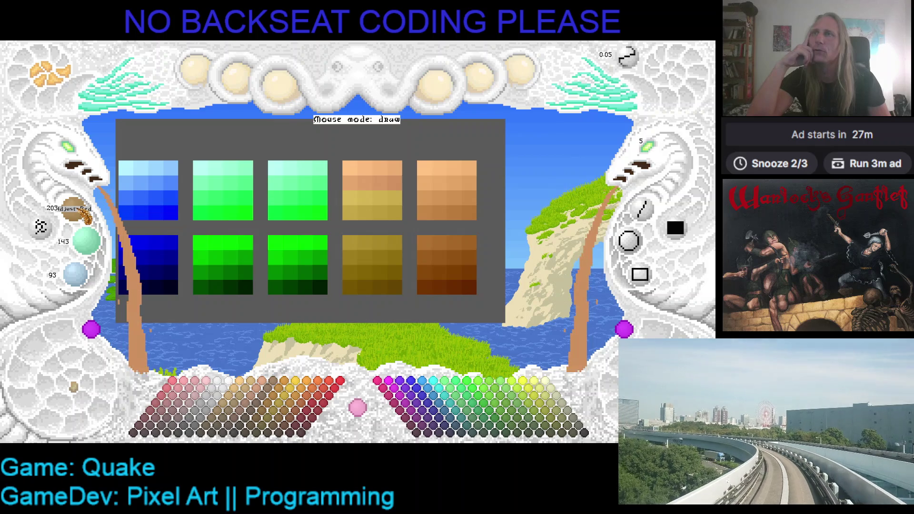
scroll(87, 217, "down", 2)
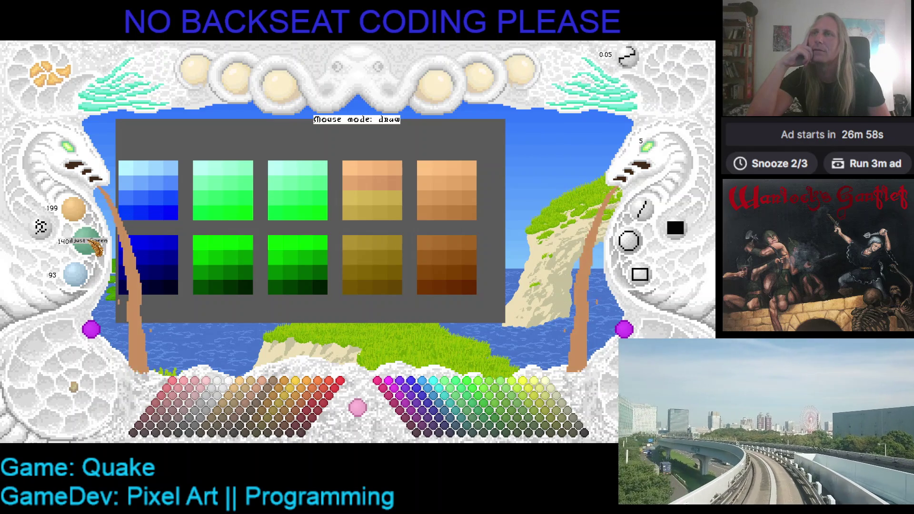
scroll(97, 248, "down", 2)
scroll(93, 276, "down", 5)
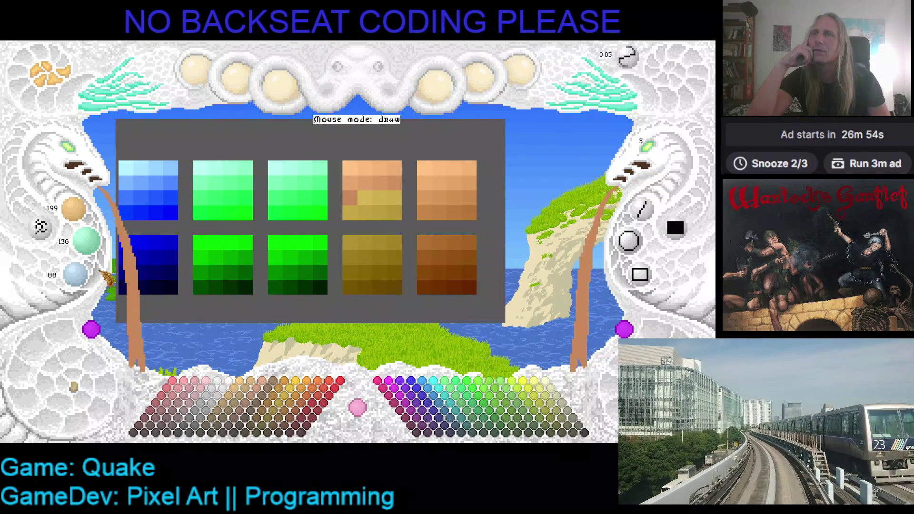
scroll(85, 285, "down", 1)
scroll(84, 288, "down", 1)
scroll(95, 248, "down", 2)
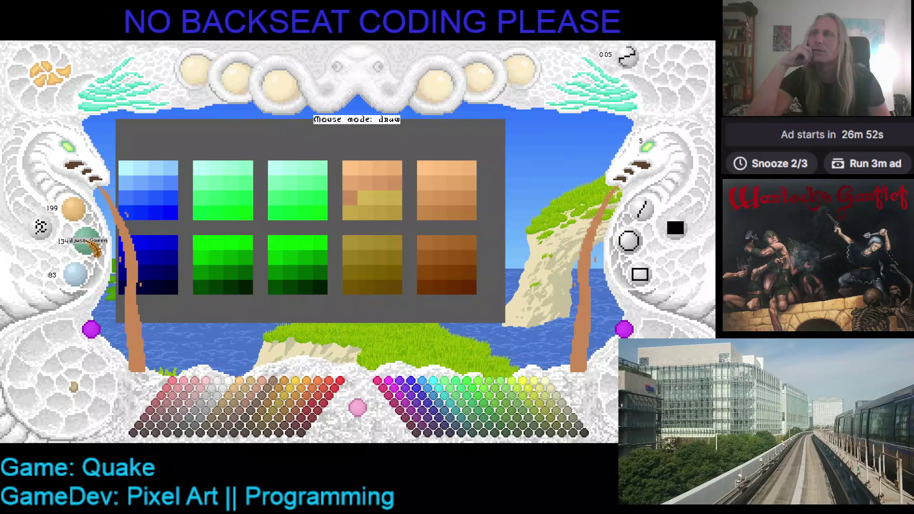
scroll(96, 248, "down", 2)
scroll(88, 218, "down", 2)
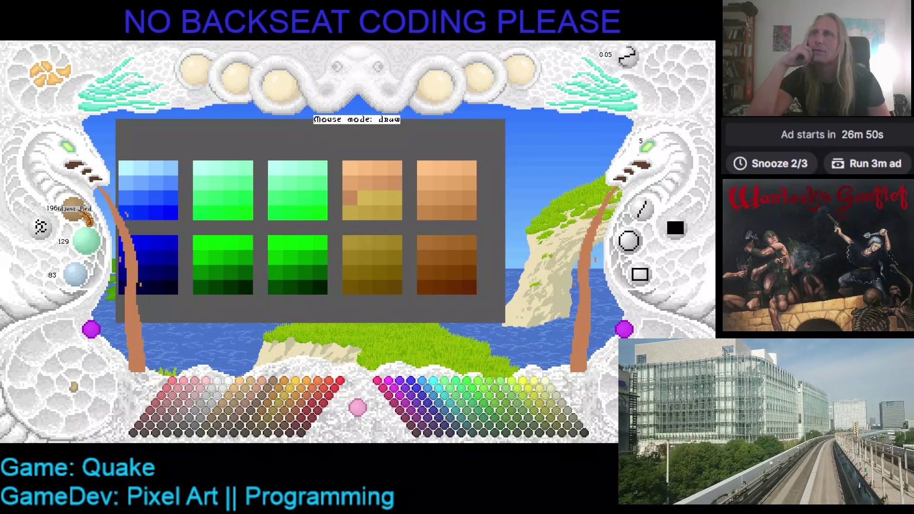
scroll(87, 219, "down", 1)
left_click(364, 198)
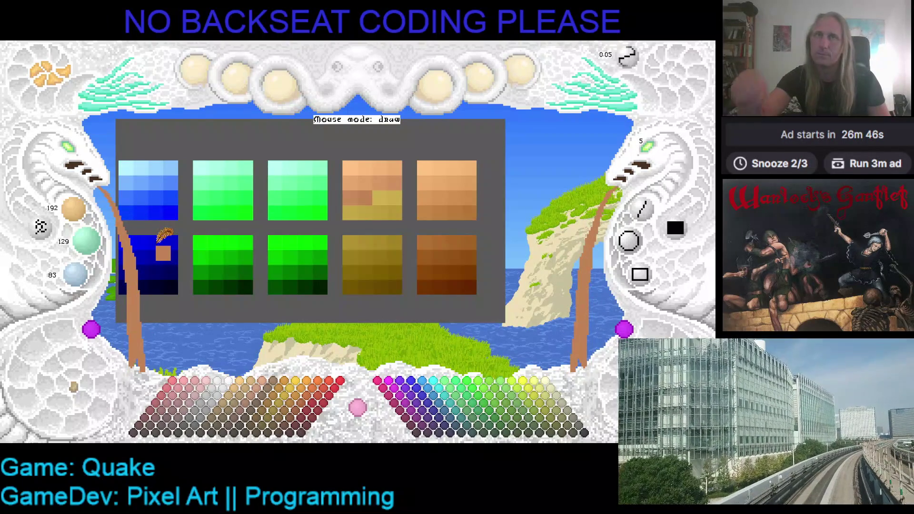
Darken the brush to 171/108/67 and paint the ramp's lower-left cell orange-brown
scroll(84, 215, "down", 2)
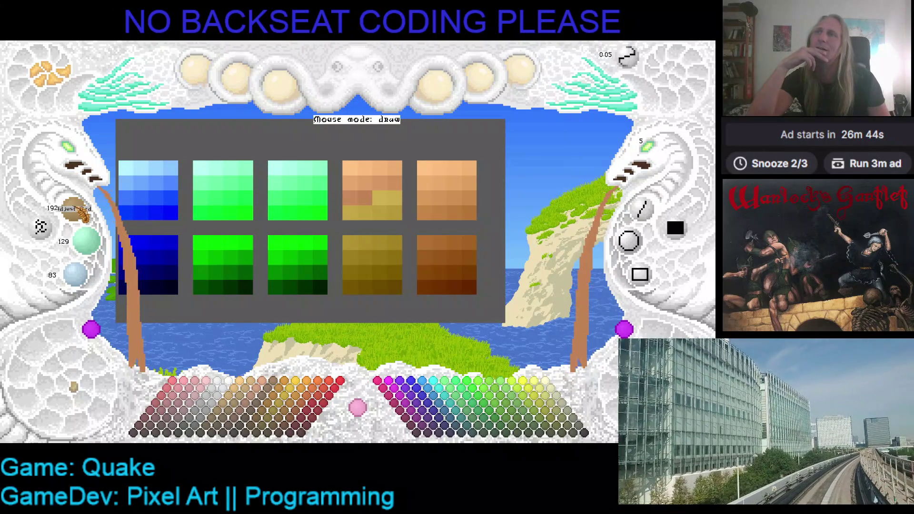
scroll(83, 215, "down", 1)
scroll(83, 214, "down", 1)
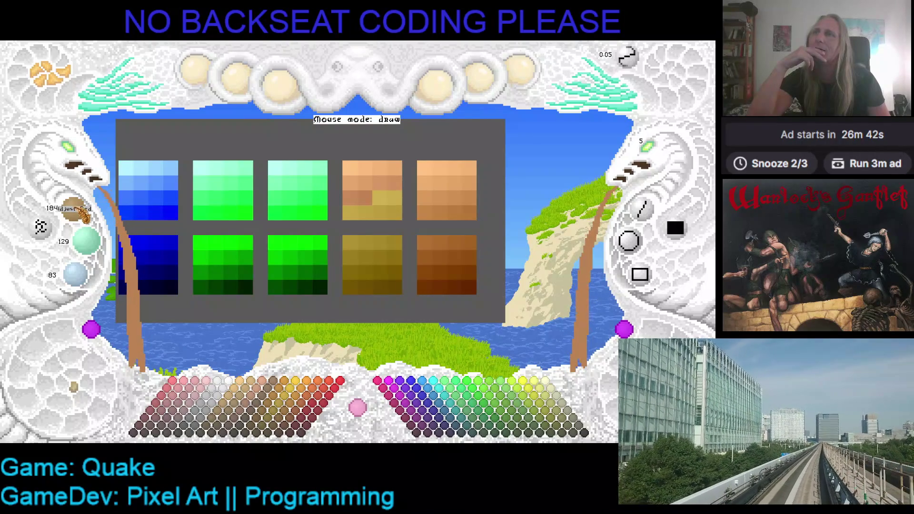
scroll(98, 244, "down", 4)
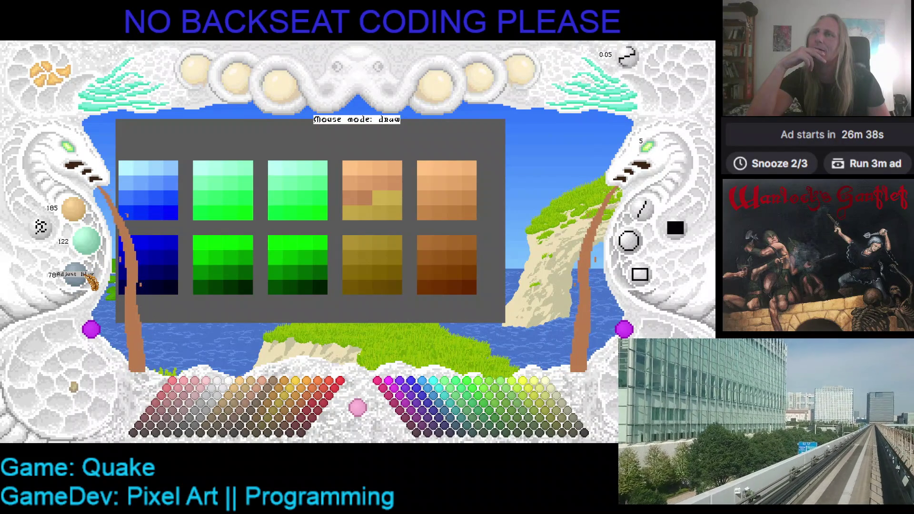
scroll(90, 281, "down", 1)
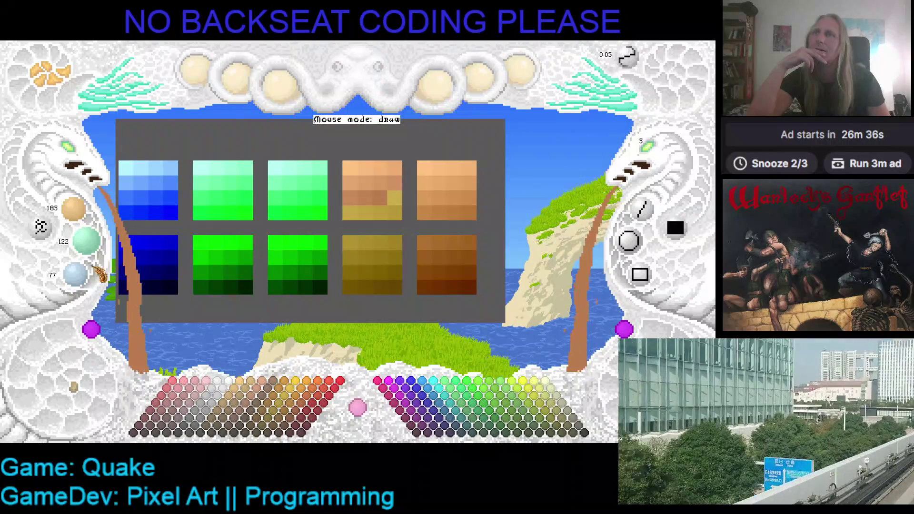
scroll(99, 266, "down", 5)
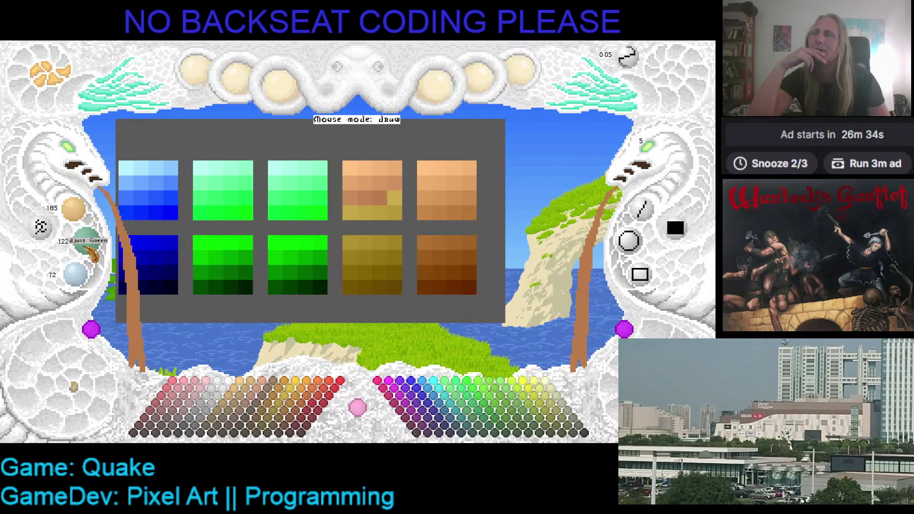
scroll(93, 252, "down", 2)
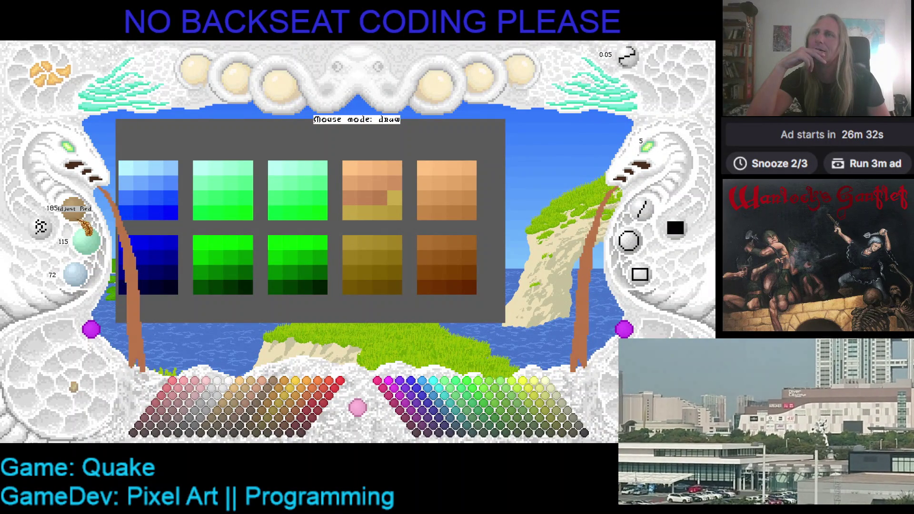
scroll(83, 216, "down", 4)
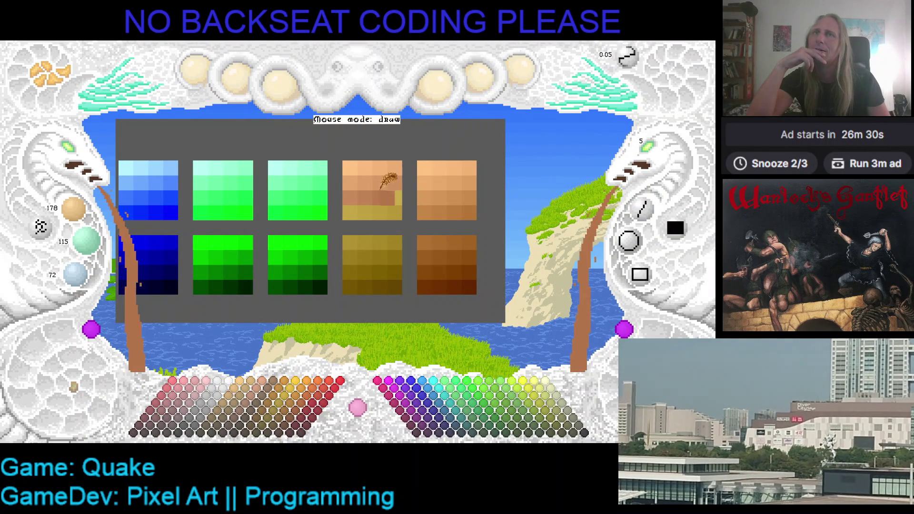
scroll(95, 218, "down", 1)
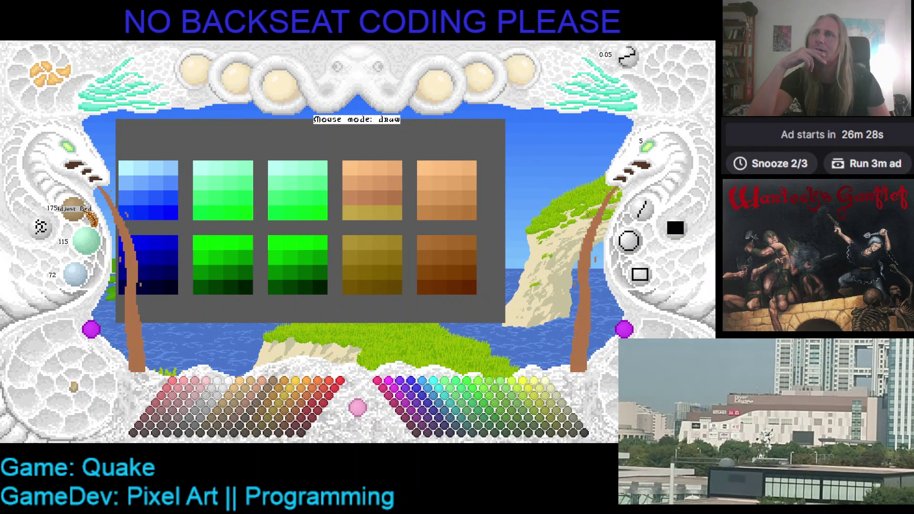
scroll(92, 218, "down", 2)
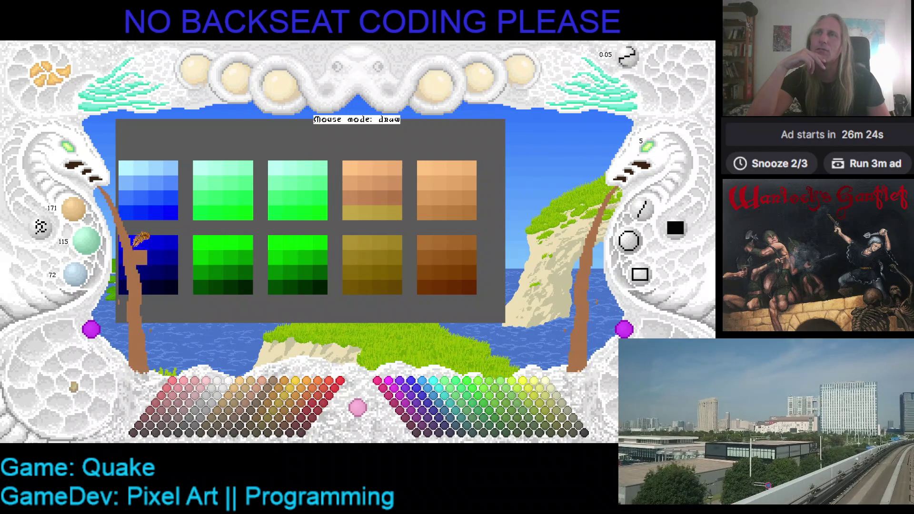
scroll(92, 249, "down", 3)
scroll(93, 248, "down", 2)
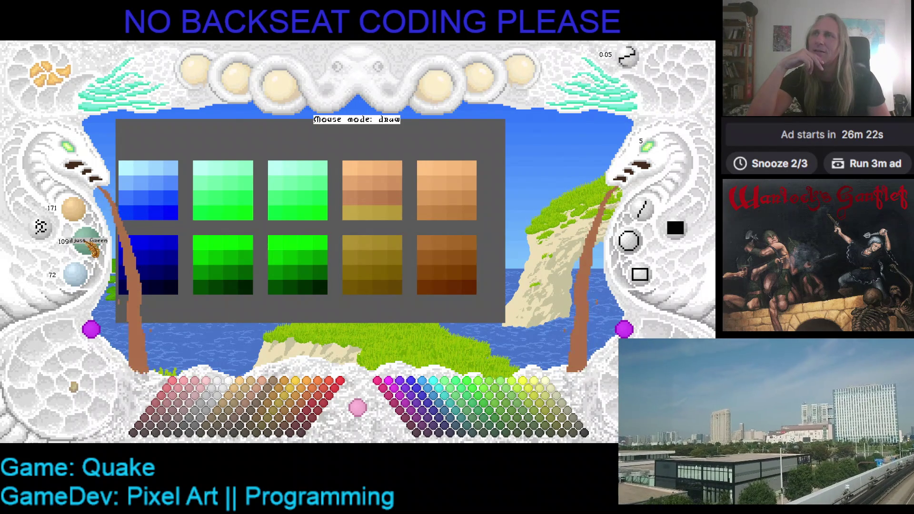
scroll(87, 280, "down", 2)
scroll(87, 280, "down", 2)
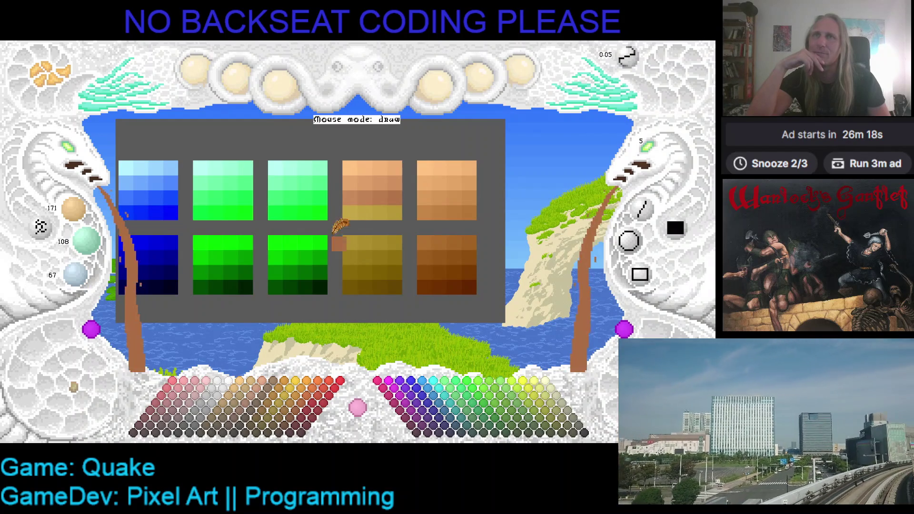
left_click(349, 212)
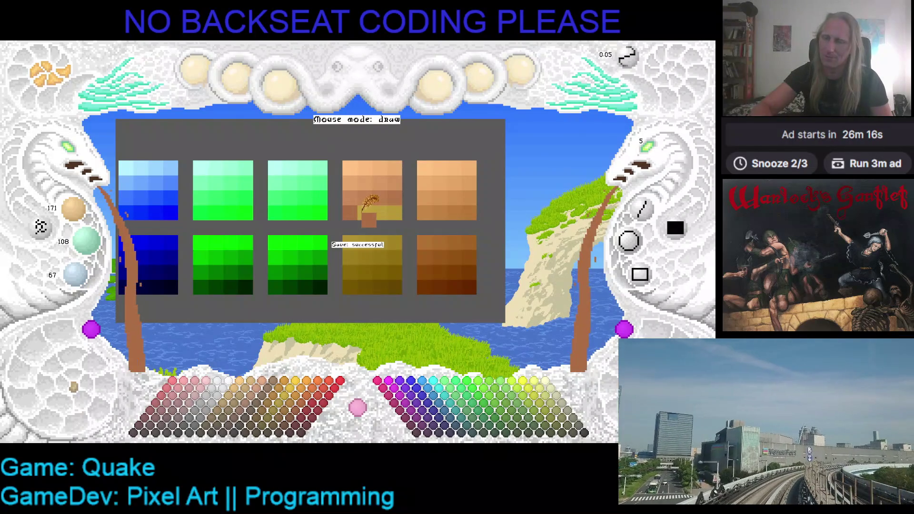
Sample the orange-brown from the ramp's lower-left cell into the brush and start darkening it
right_click(402, 188)
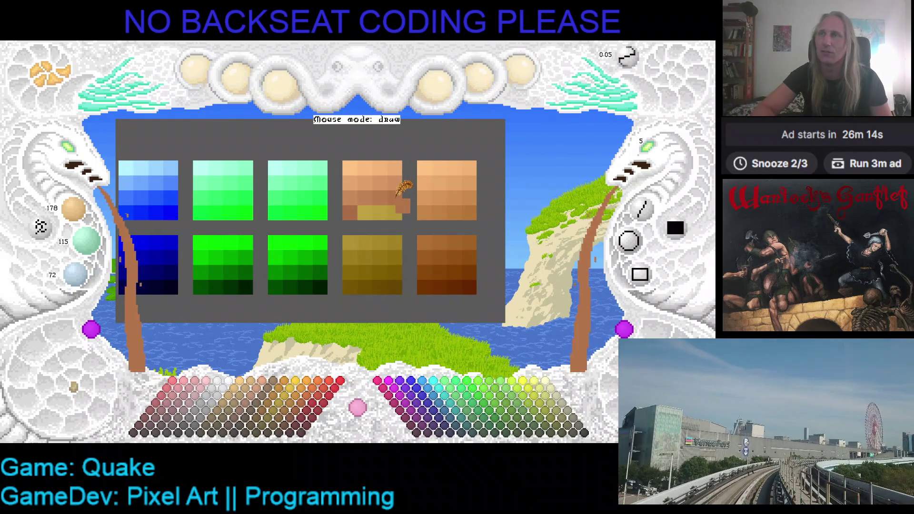
right_click(350, 213)
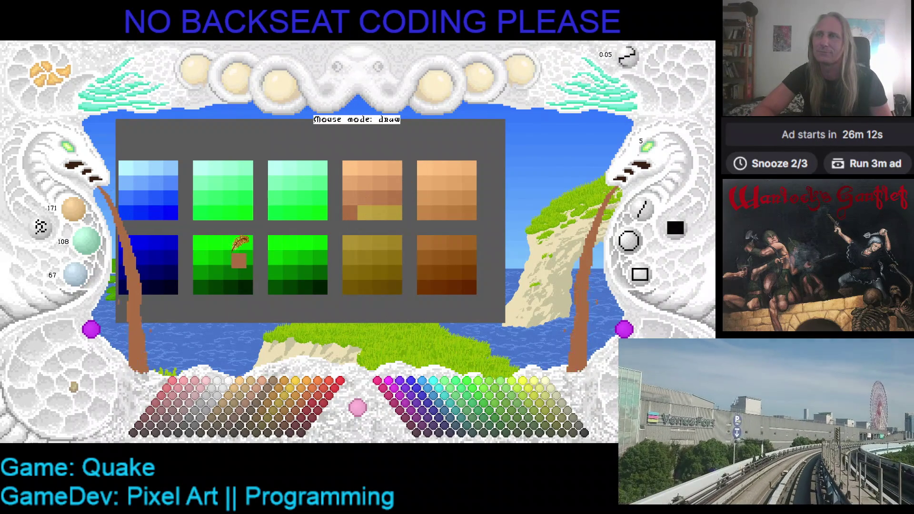
scroll(85, 278, "down", 5)
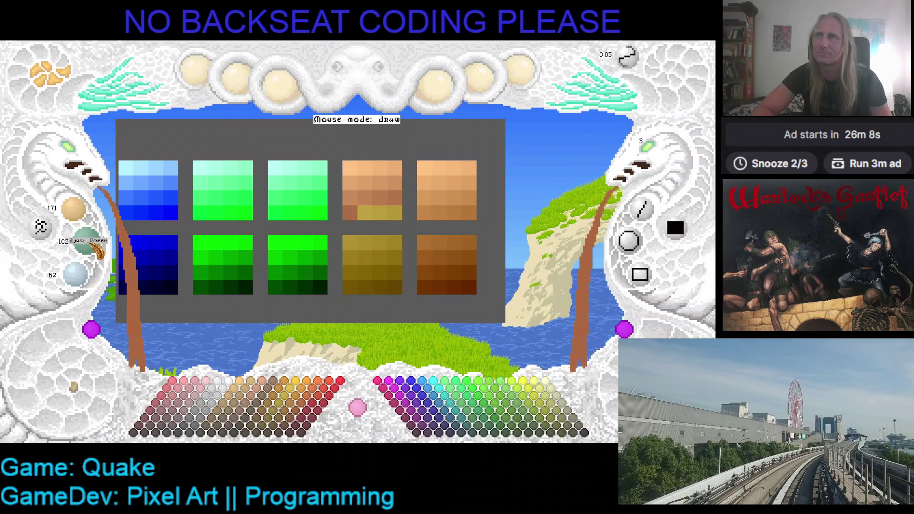
scroll(86, 217, "down", 3)
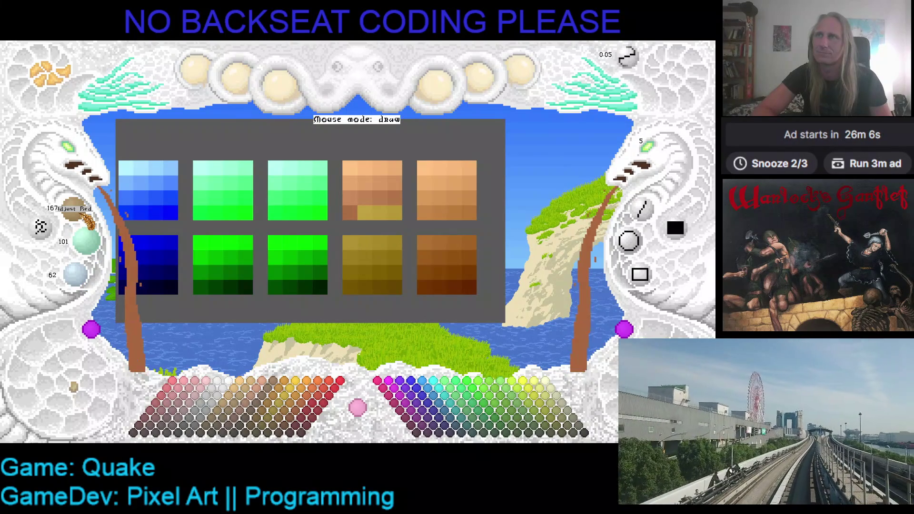
scroll(85, 217, "down", 1)
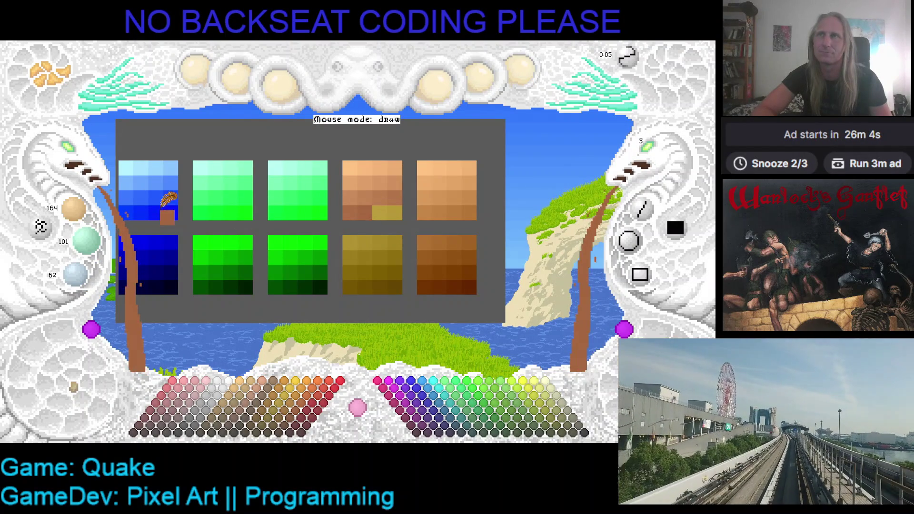
scroll(88, 220, "down", 2)
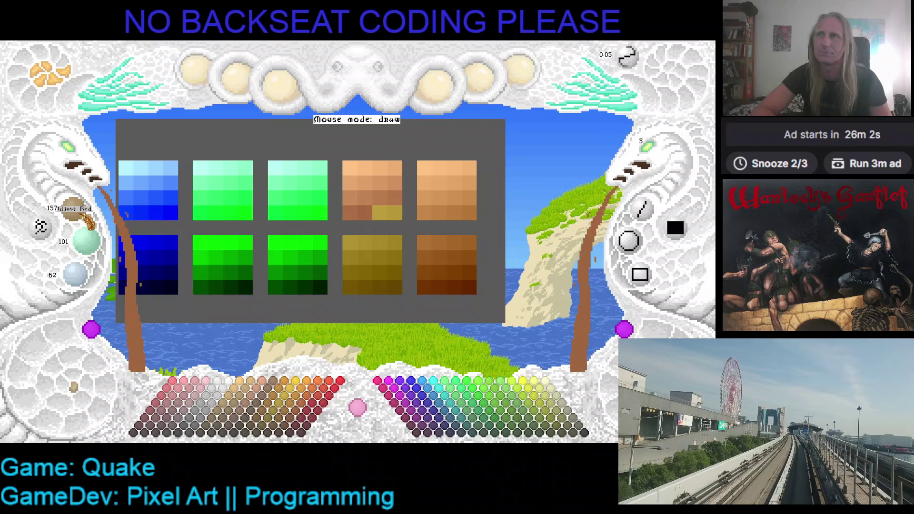
scroll(98, 250, "down", 2)
scroll(97, 250, "down", 2)
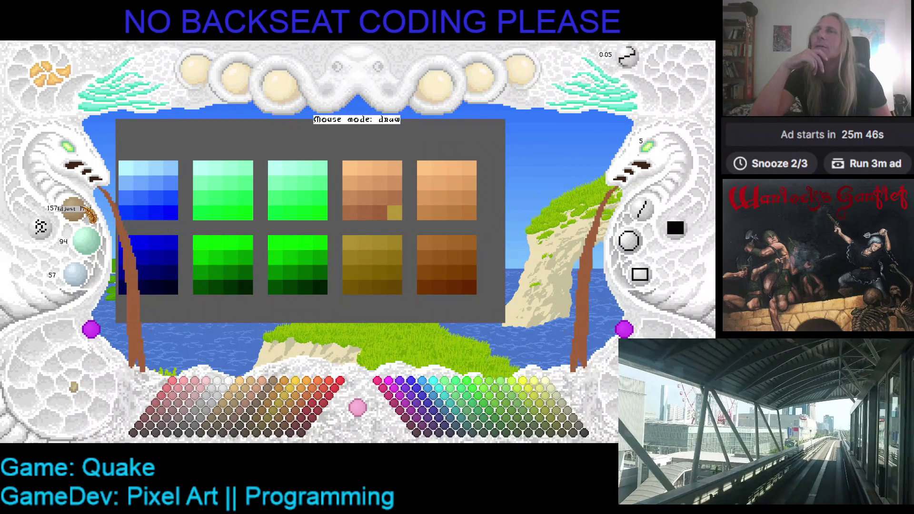
Keep lowering red, green and blue until the brush reads about 150/88/52
scroll(85, 215, "down", 2)
scroll(85, 214, "down", 2)
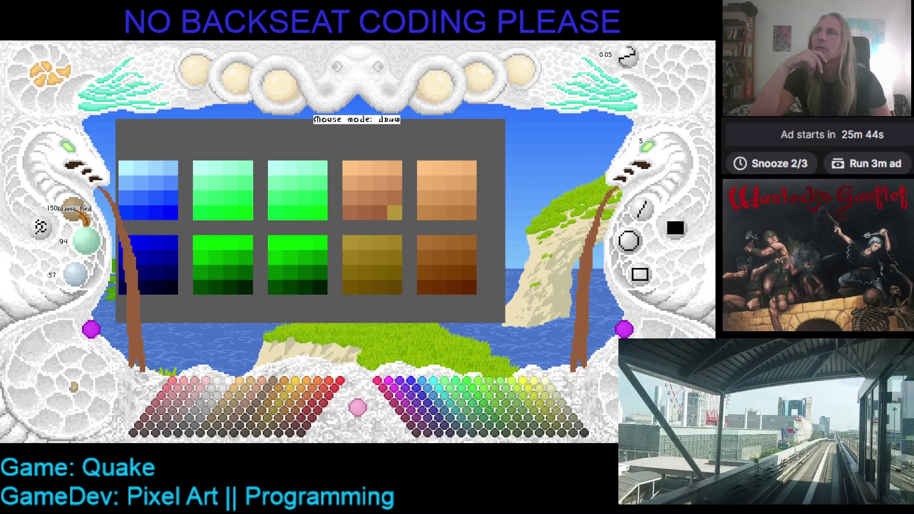
scroll(90, 251, "down", 1)
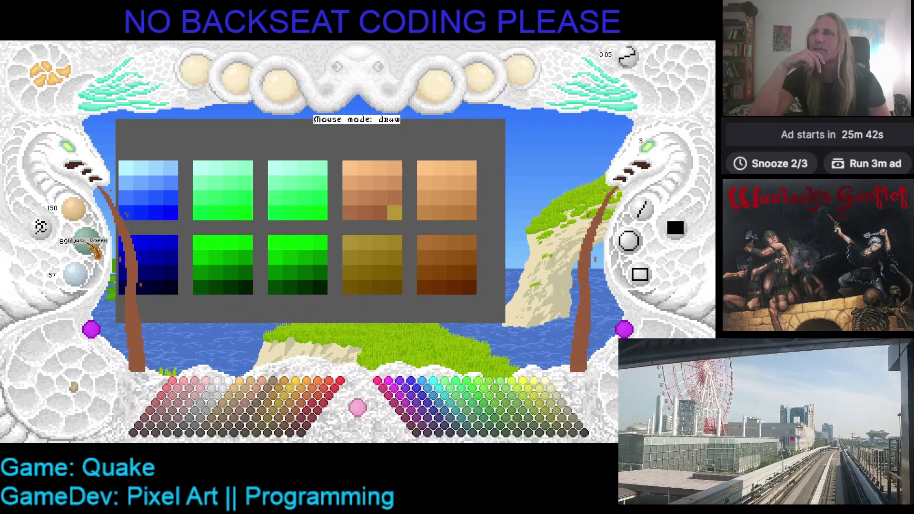
scroll(91, 250, "down", 1)
scroll(82, 281, "down", 1)
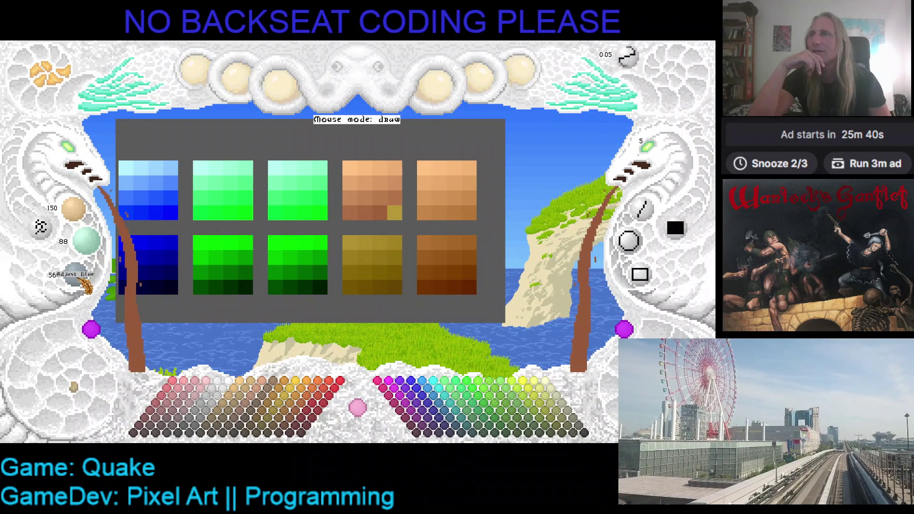
scroll(83, 283, "down", 3)
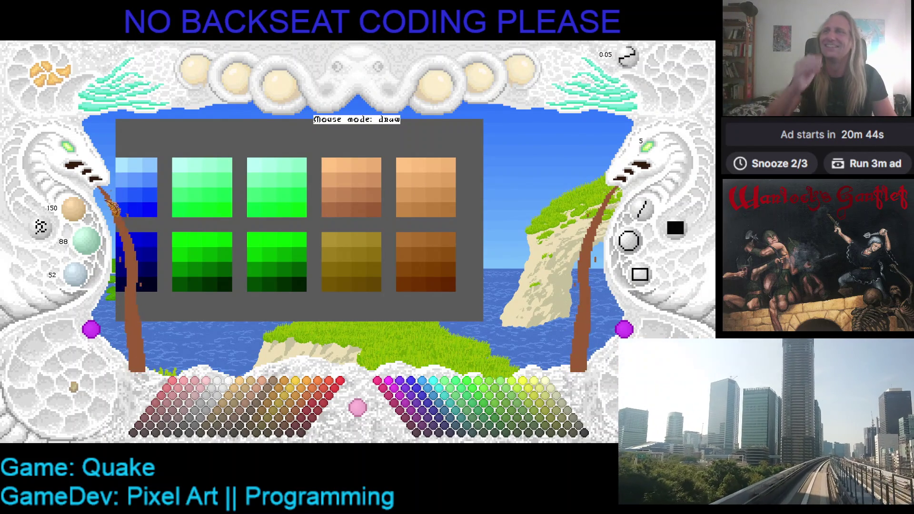
Lower the working colour's red to 143, giving RGB 143/88/52
scroll(86, 212, "down", 7)
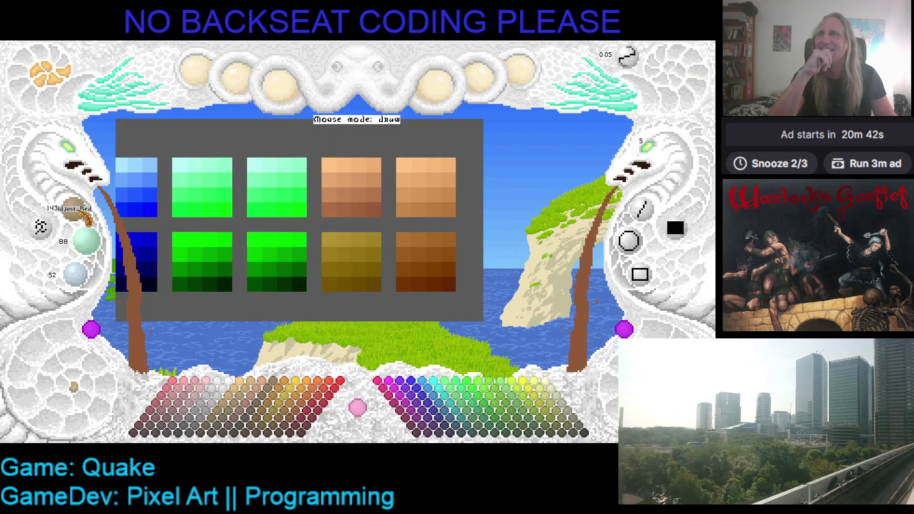
Darken the working colour and paint the olive ramp's top-left cell reddish-brown
scroll(90, 247, "down", 7)
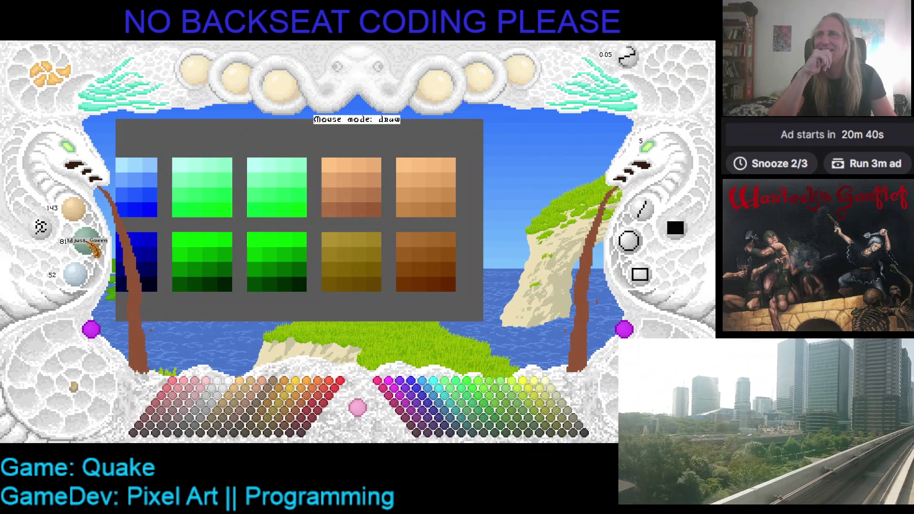
scroll(91, 284, "down", 5)
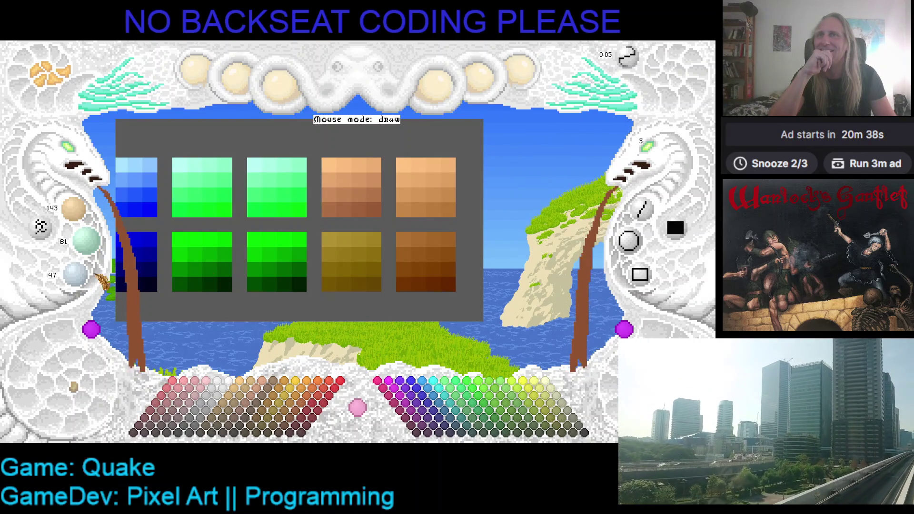
left_click(328, 238)
Darken the RGB values further and paint the second cell of the ramp's top row
scroll(88, 283, "down", 4)
scroll(88, 285, "down", 1)
scroll(100, 251, "down", 4)
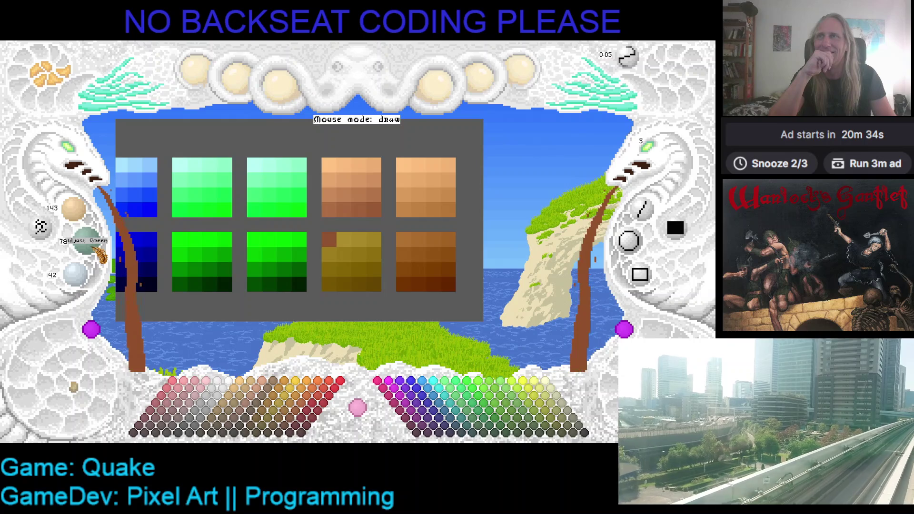
scroll(95, 248, "down", 3)
scroll(85, 217, "down", 1)
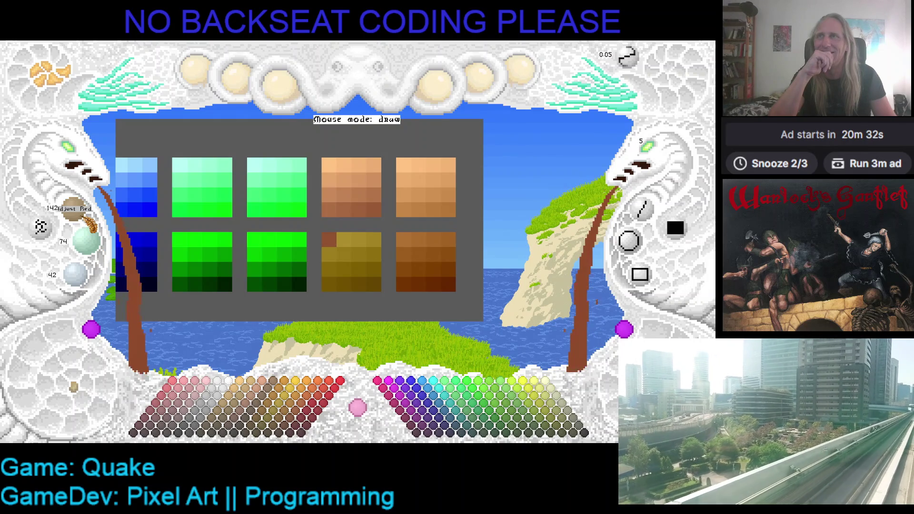
scroll(88, 221, "down", 4)
left_click(344, 250)
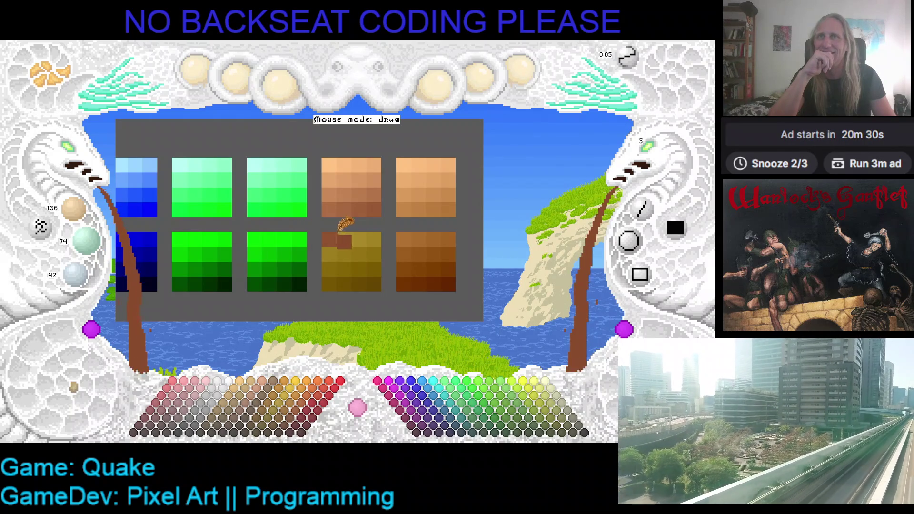
Darken the colour again and repaint the remaining top-row olive cells brown
scroll(76, 220, "down", 4)
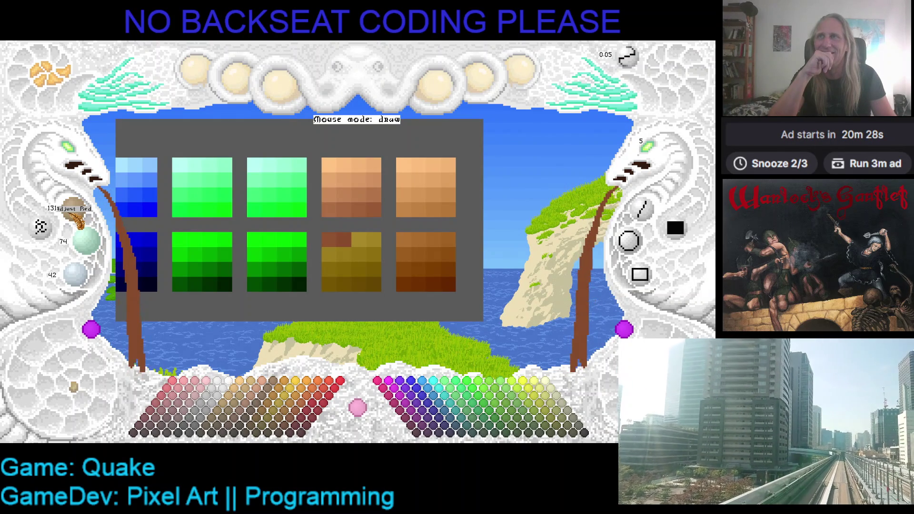
scroll(75, 220, "down", 1)
scroll(95, 243, "down", 7)
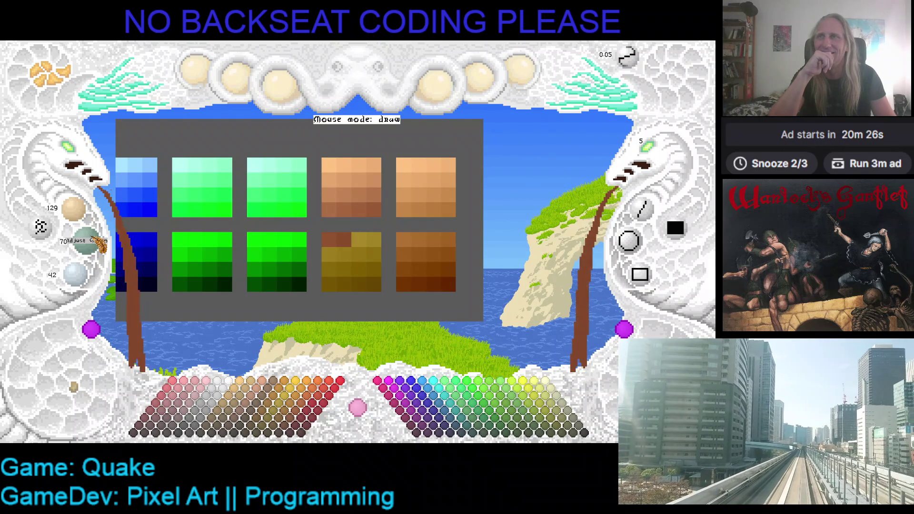
scroll(93, 279, "down", 5)
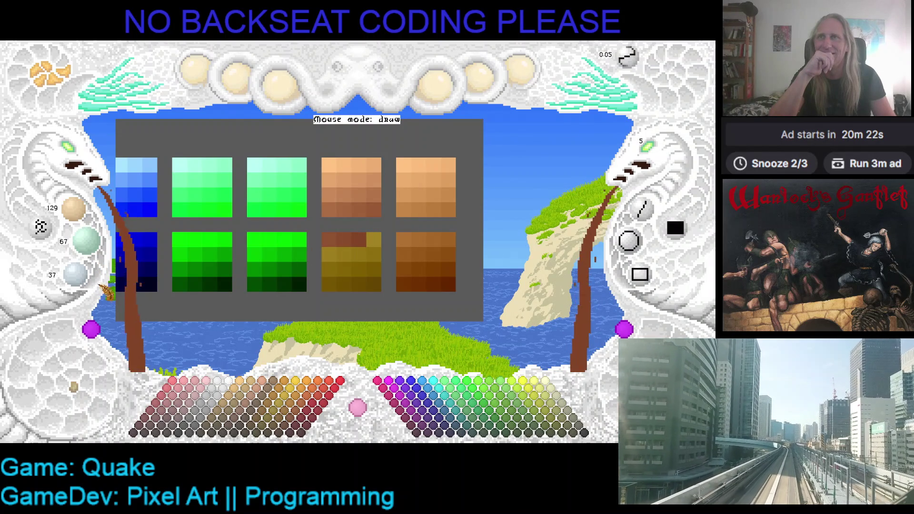
scroll(90, 279, "down", 5)
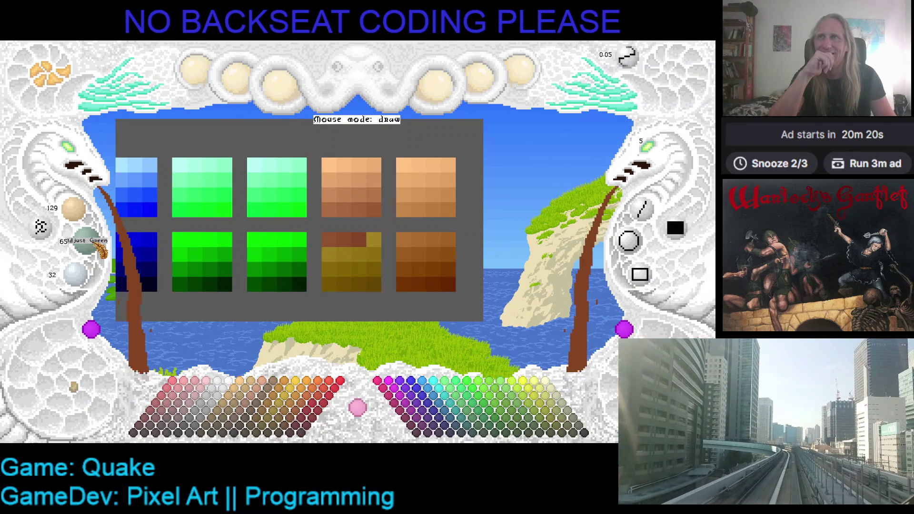
scroll(86, 240, "down", 7)
scroll(86, 213, "down", 4)
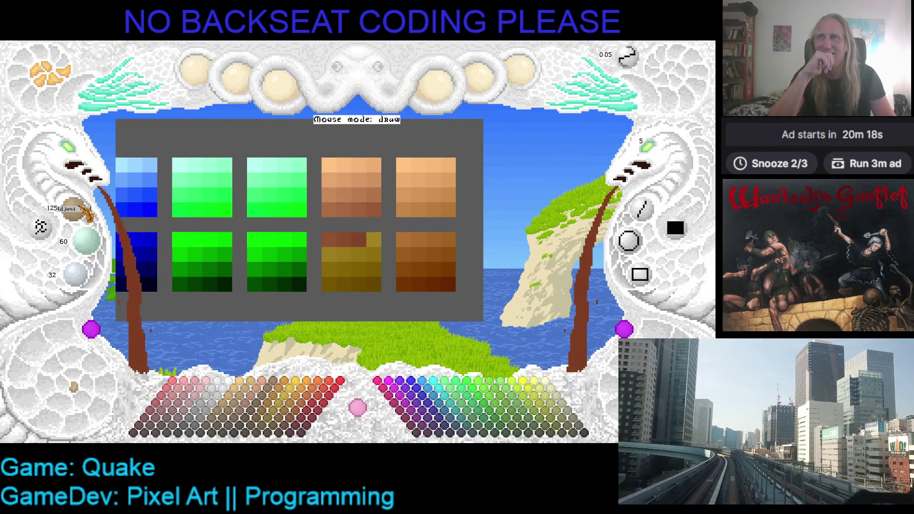
scroll(87, 213, "down", 1)
left_click(374, 239)
left_click(350, 265)
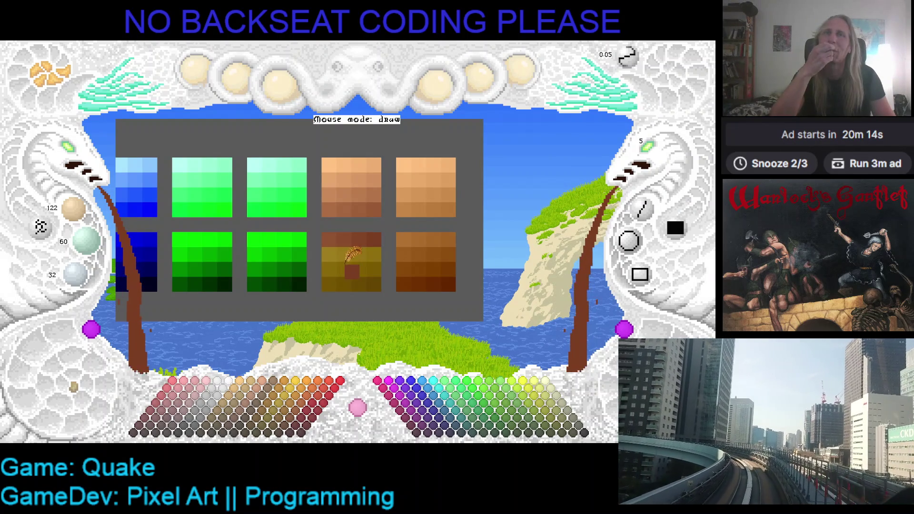
Paint the first cell of the olive ramp's second row a darker reddish-brown
scroll(86, 215, "down", 1)
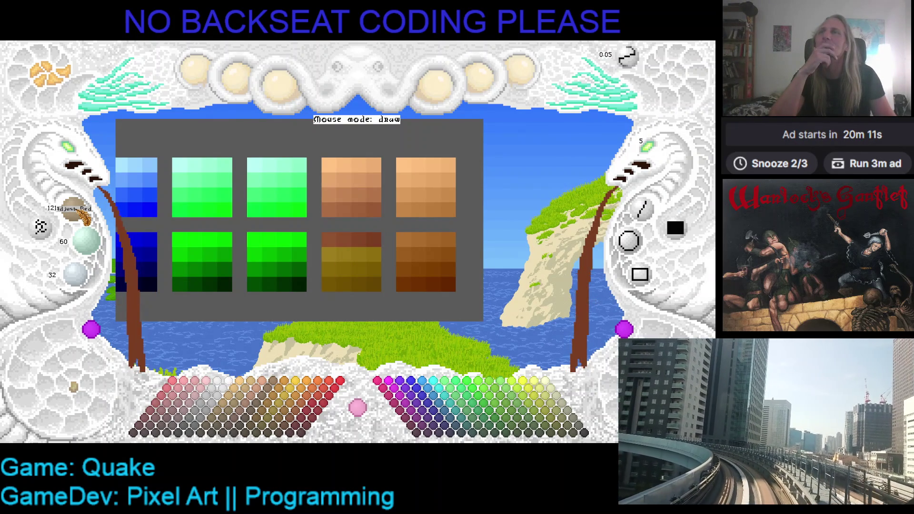
scroll(85, 217, "down", 5)
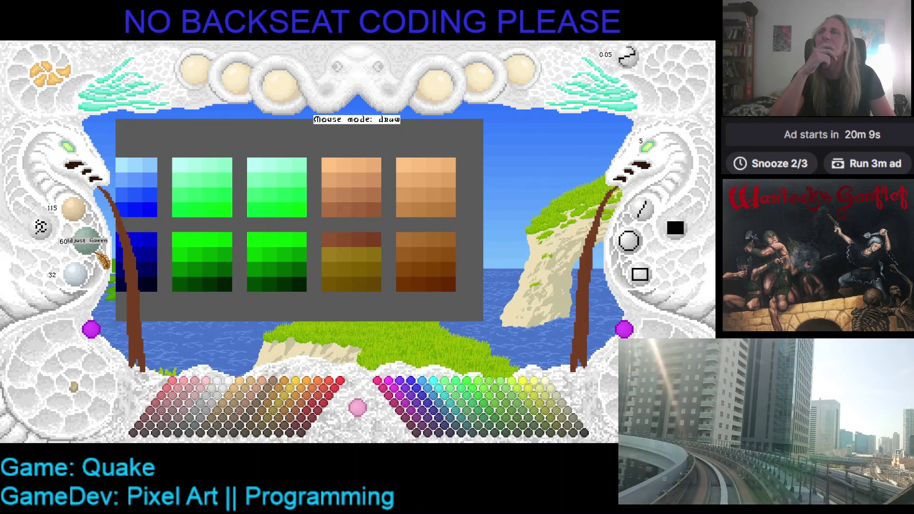
scroll(97, 250, "down", 4)
scroll(98, 250, "down", 3)
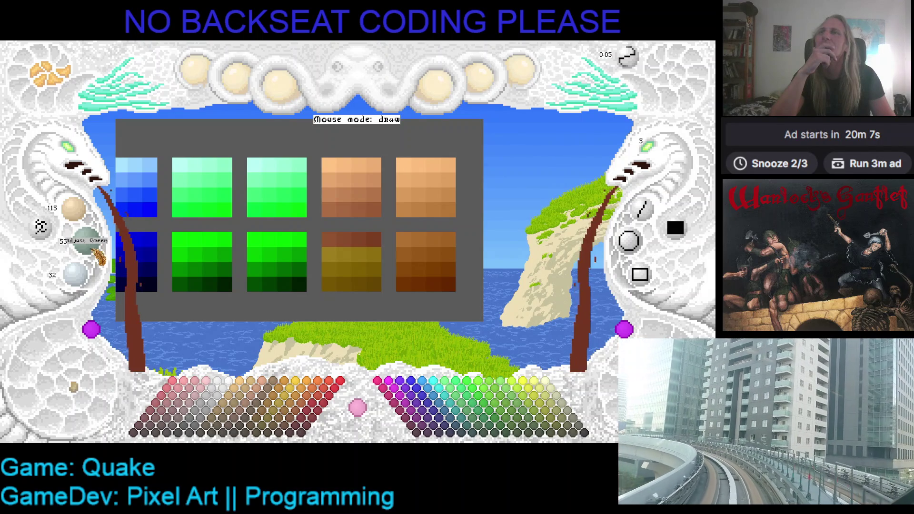
scroll(90, 279, "down", 1)
scroll(86, 281, "down", 4)
left_click_drag(324, 271, 328, 253)
Darken the brown further and paint the next olive ramp cell with it
scroll(85, 280, "down", 5)
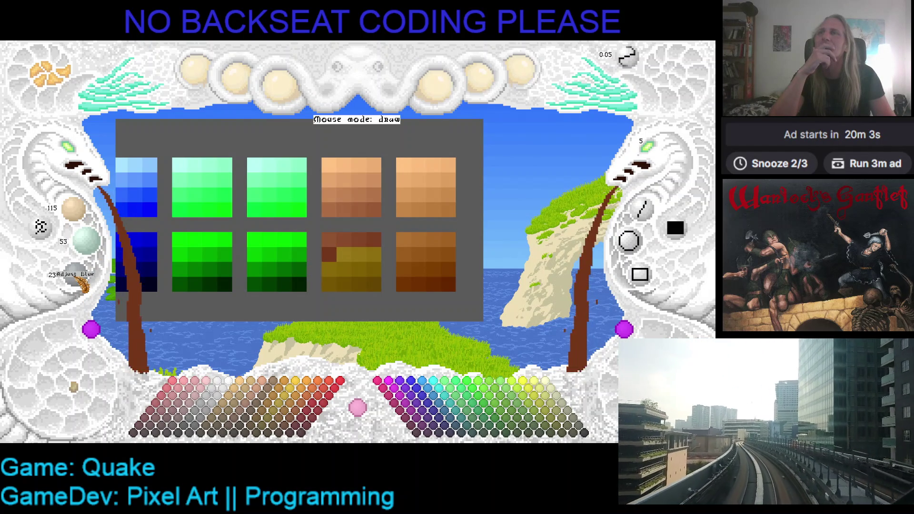
scroll(95, 252, "down", 3)
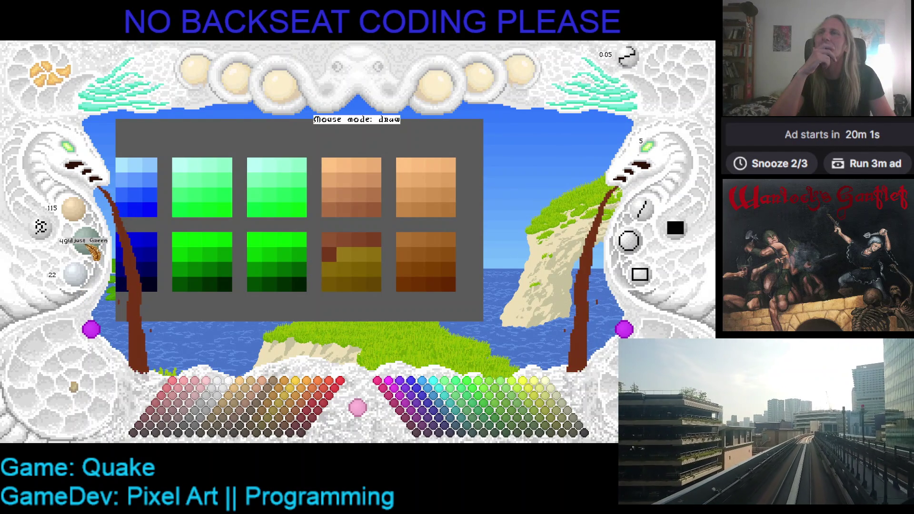
scroll(91, 247, "down", 1)
scroll(89, 210, "down", 6)
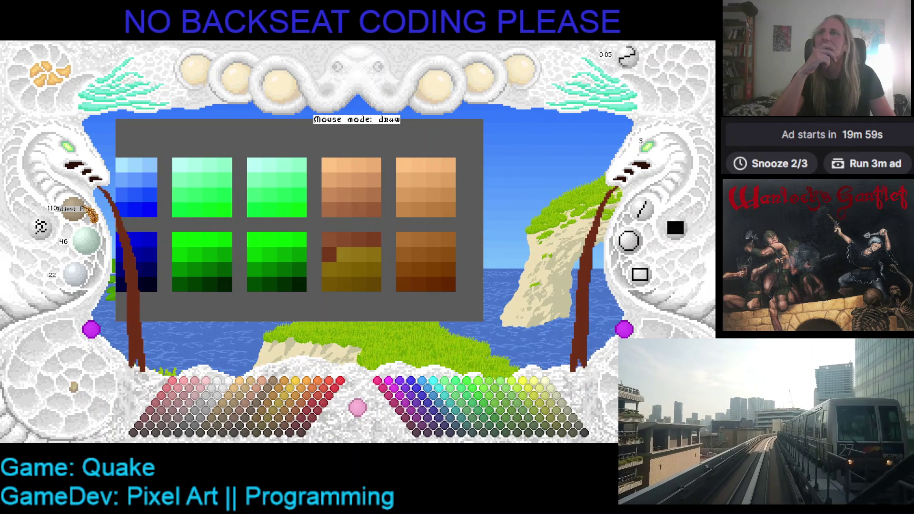
scroll(91, 215, "down", 1)
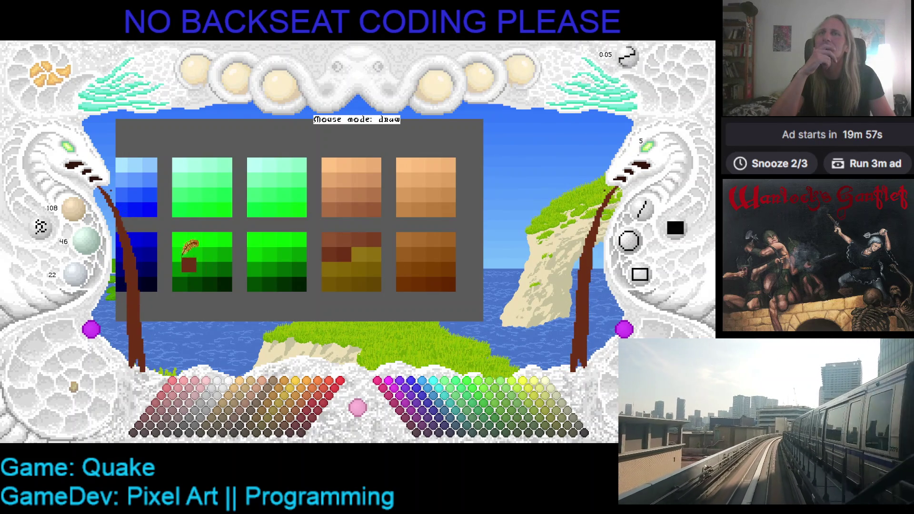
scroll(89, 221, "down", 6)
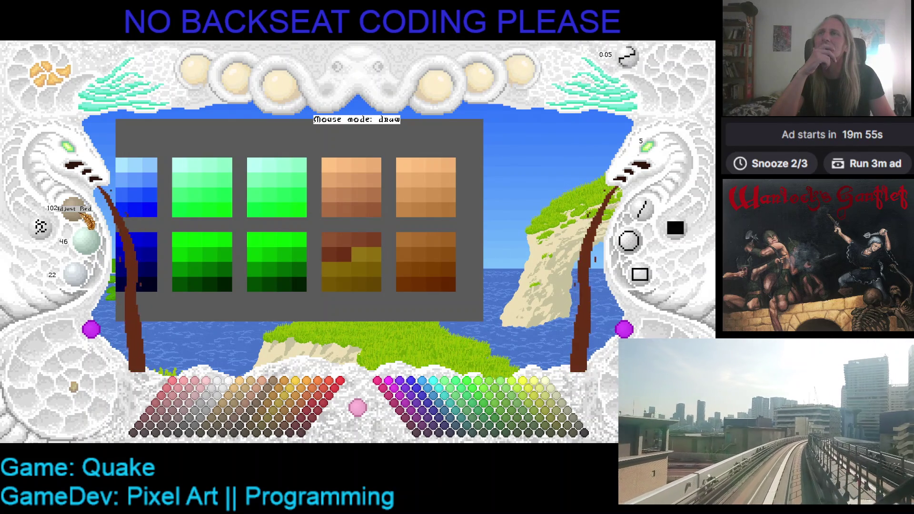
scroll(91, 223, "down", 1)
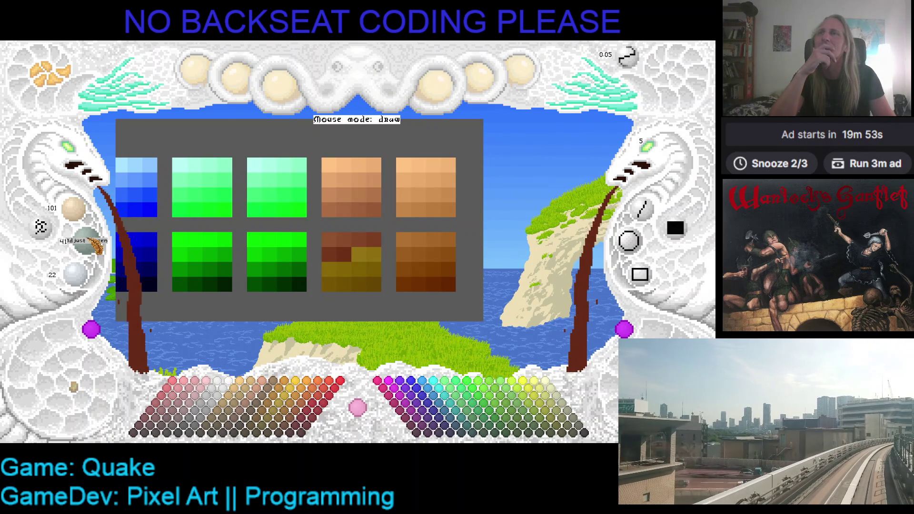
scroll(98, 245, "down", 1)
scroll(87, 286, "down", 4)
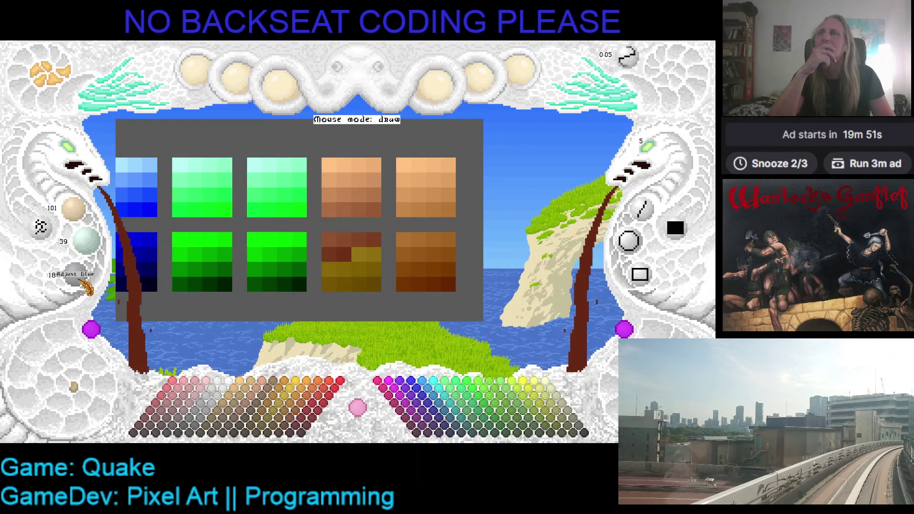
left_click_drag(354, 270, 360, 246)
Lower the Red, Green and Blue values substantially and paint another olive cell darker reddish-brown
scroll(86, 283, "down", 2)
scroll(98, 249, "down", 6)
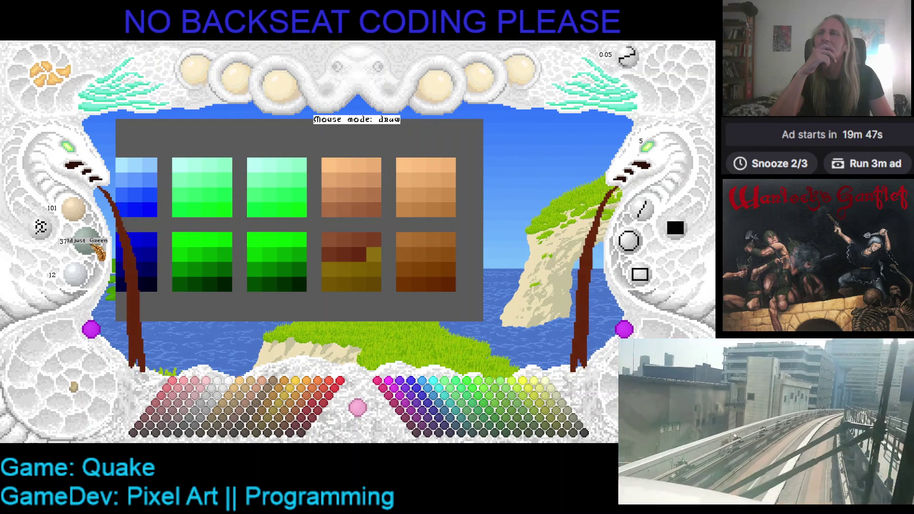
scroll(98, 250, "down", 1)
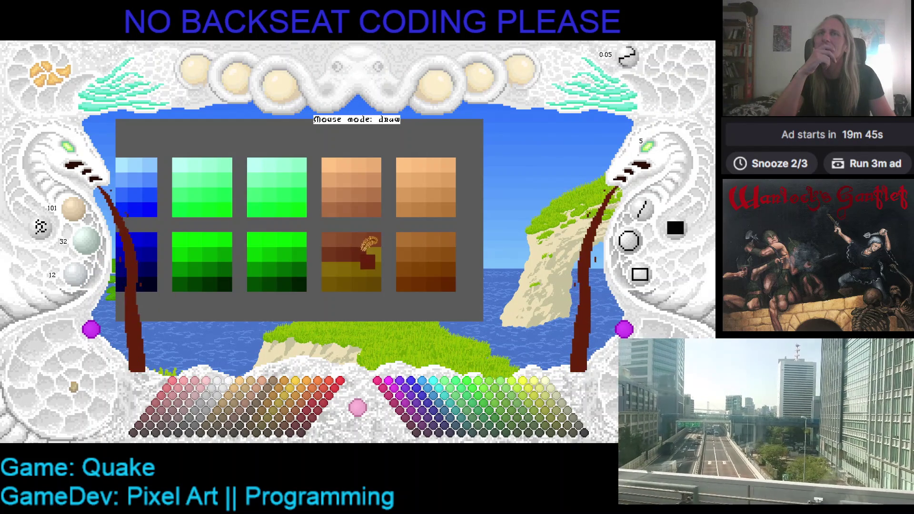
scroll(91, 214, "down", 1)
scroll(92, 215, "down", 3)
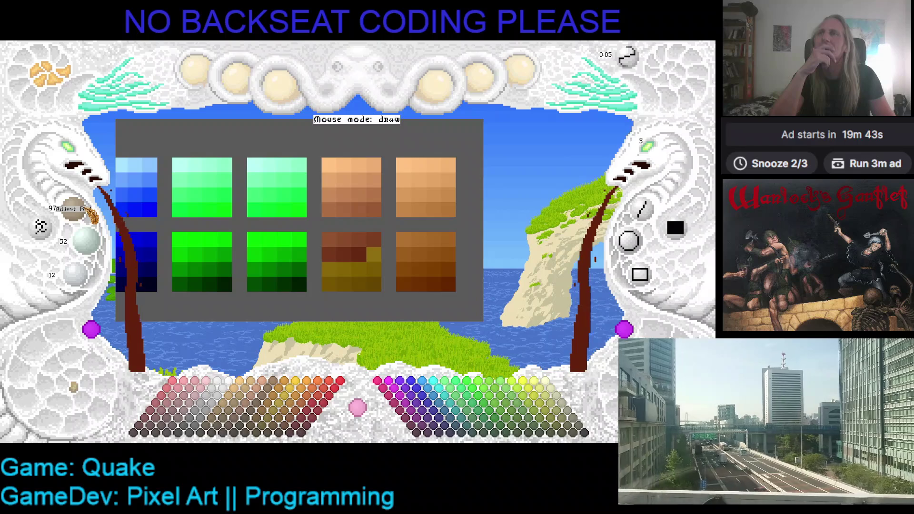
scroll(91, 215, "down", 2)
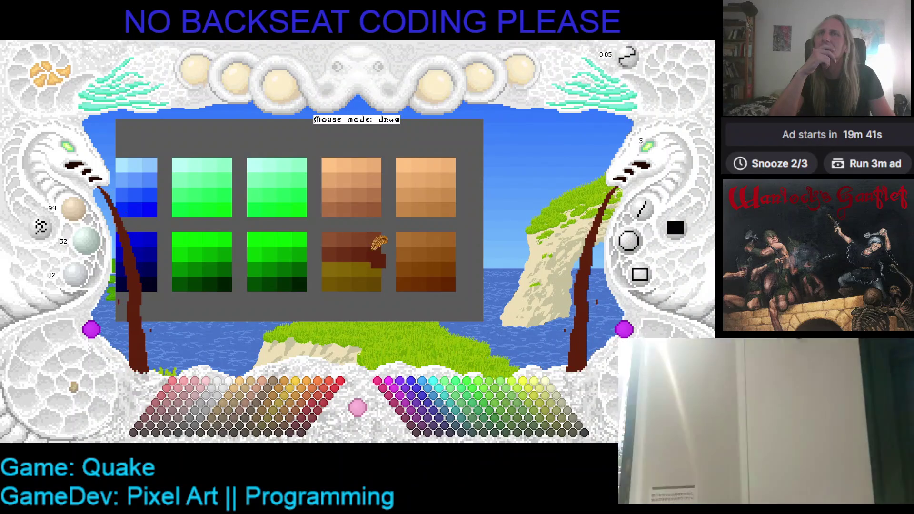
scroll(83, 222, "down", 2)
scroll(82, 222, "down", 3)
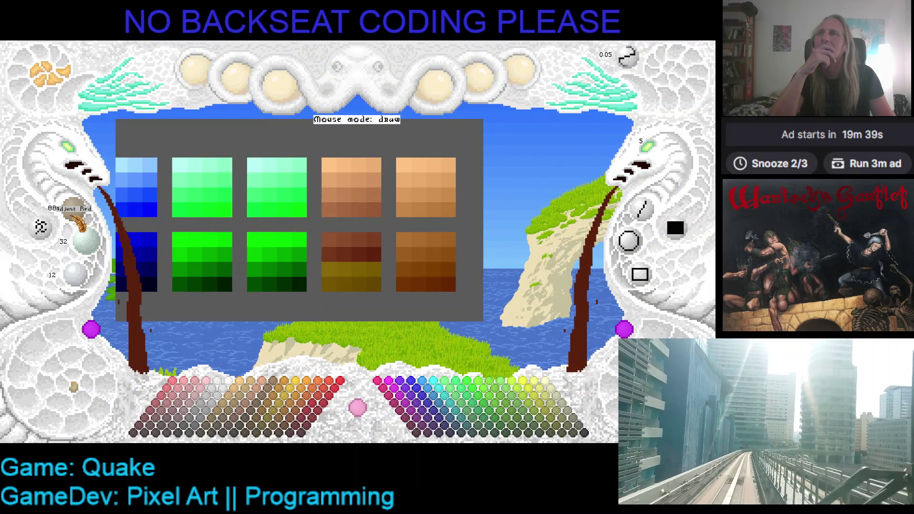
scroll(96, 244, "down", 2)
scroll(96, 244, "down", 3)
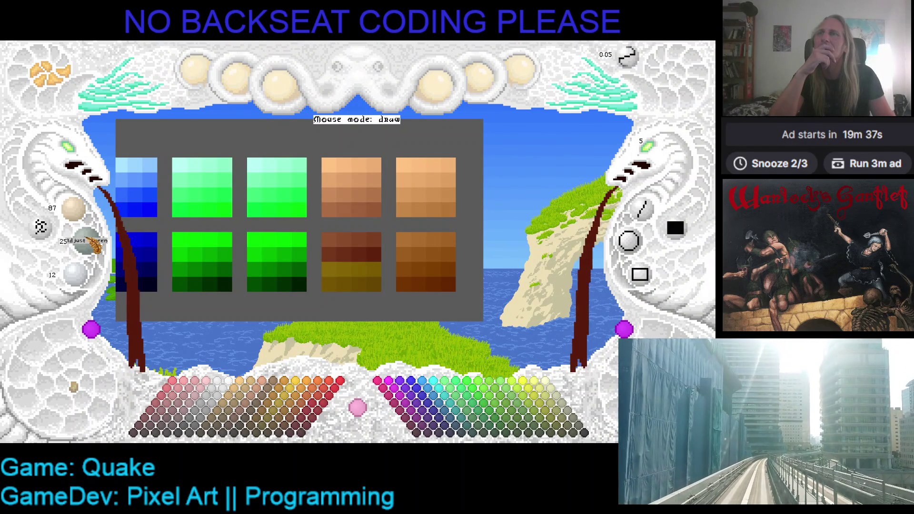
scroll(89, 284, "down", 1)
scroll(90, 284, "down", 3)
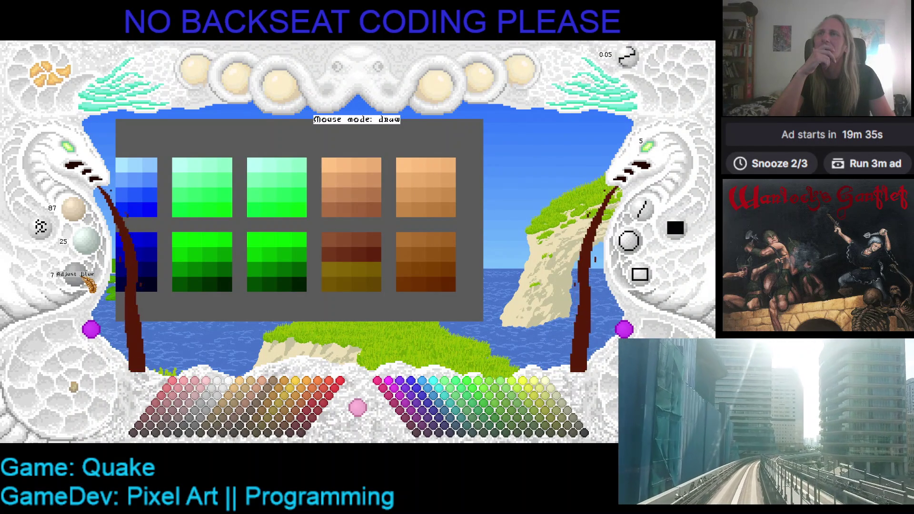
scroll(89, 285, "down", 5)
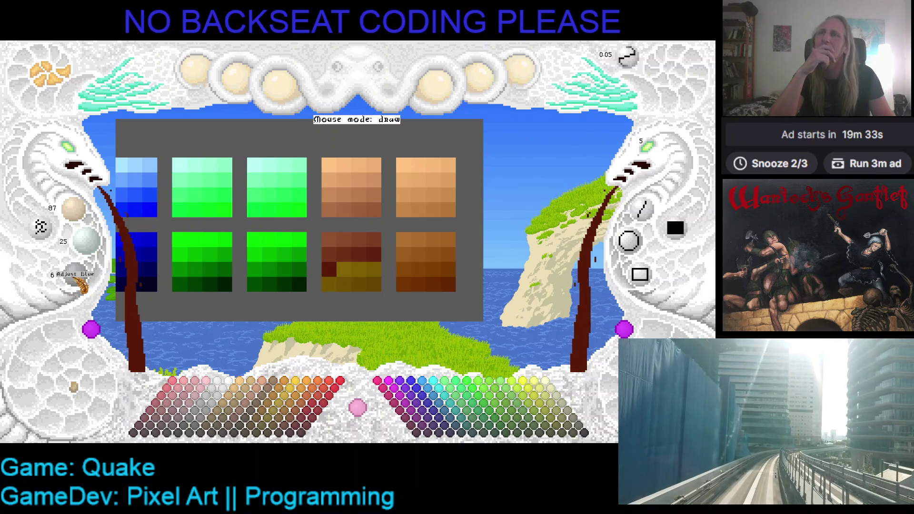
scroll(93, 251, "down", 2)
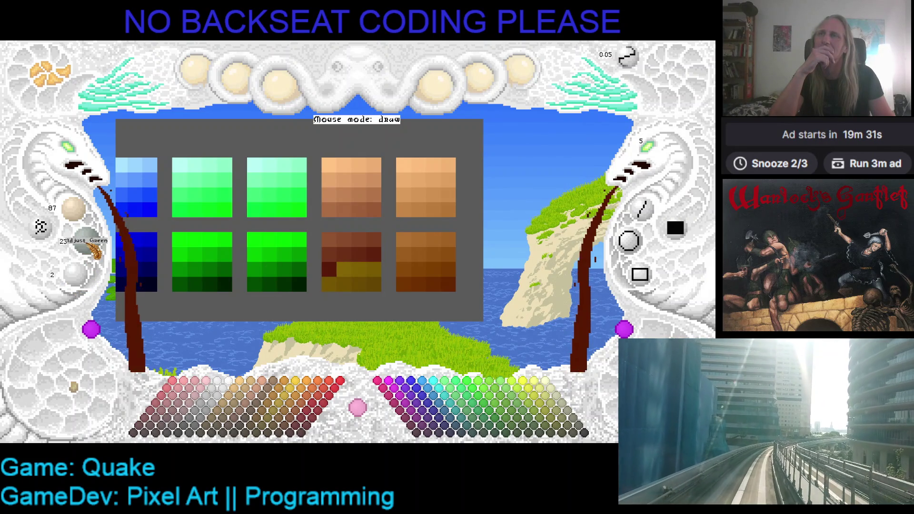
scroll(90, 223, "down", 3)
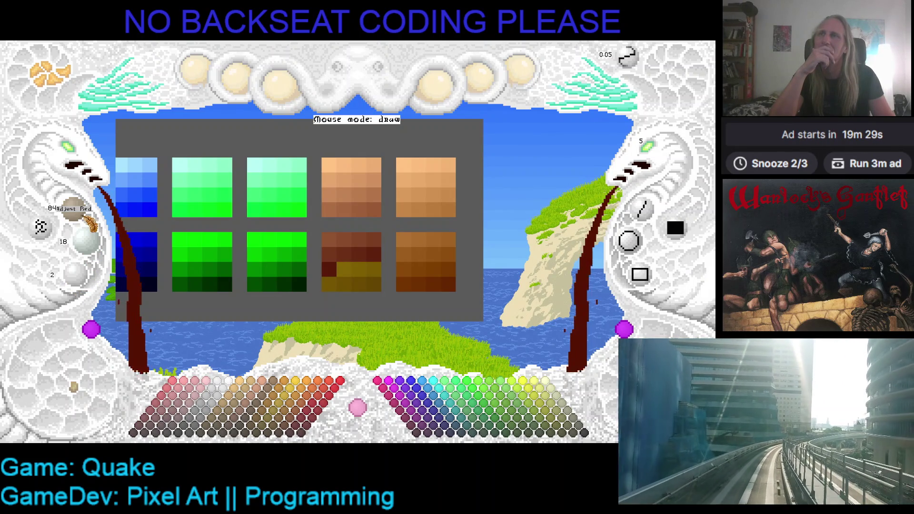
scroll(90, 223, "down", 1)
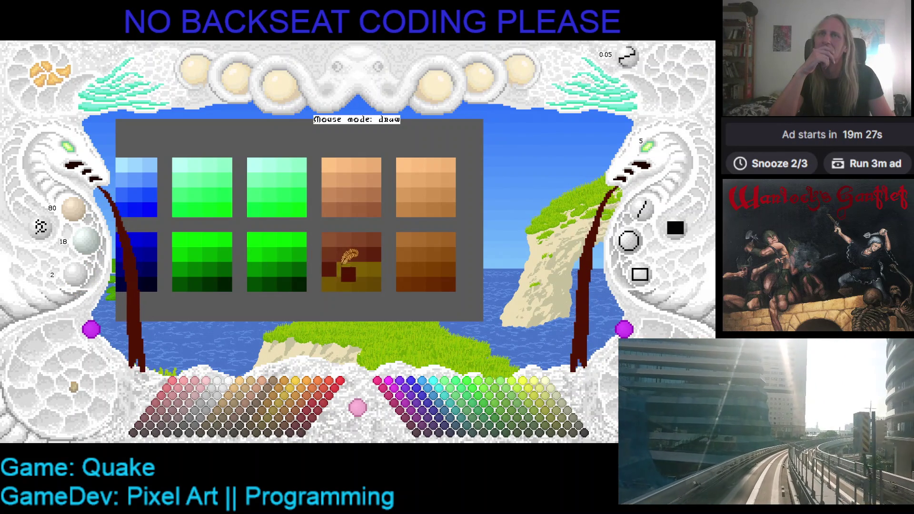
scroll(86, 274, "down", 2)
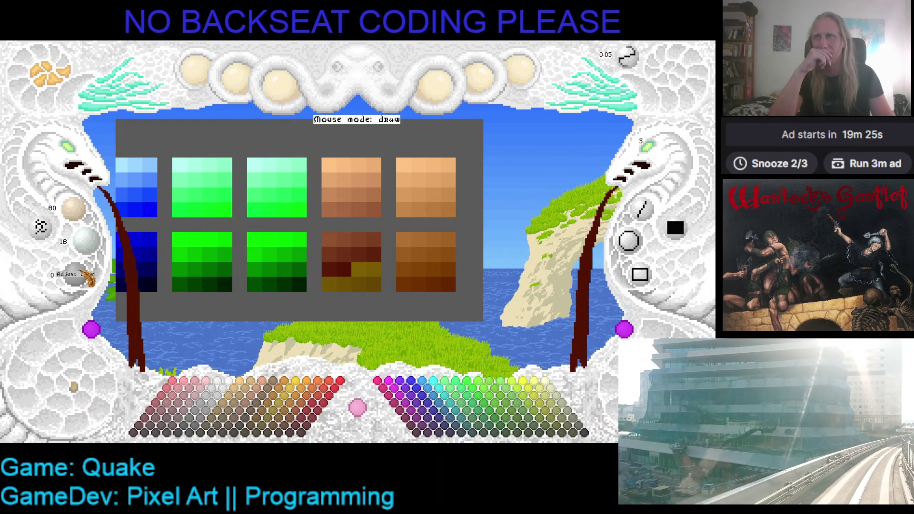
scroll(98, 243, "down", 7)
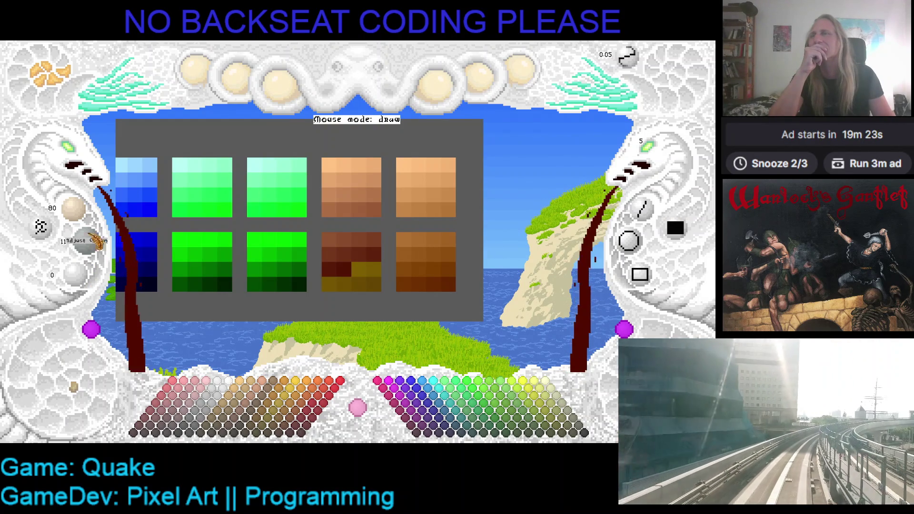
scroll(88, 218, "down", 7)
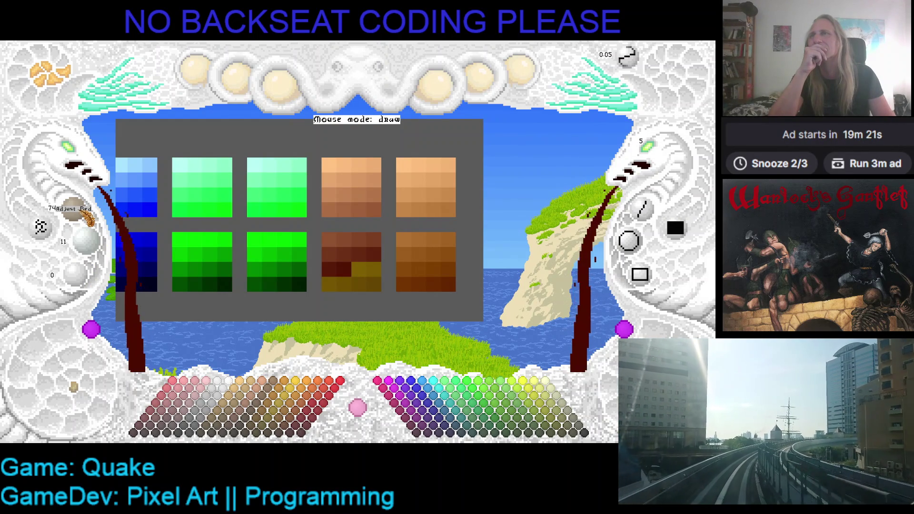
left_click(359, 269)
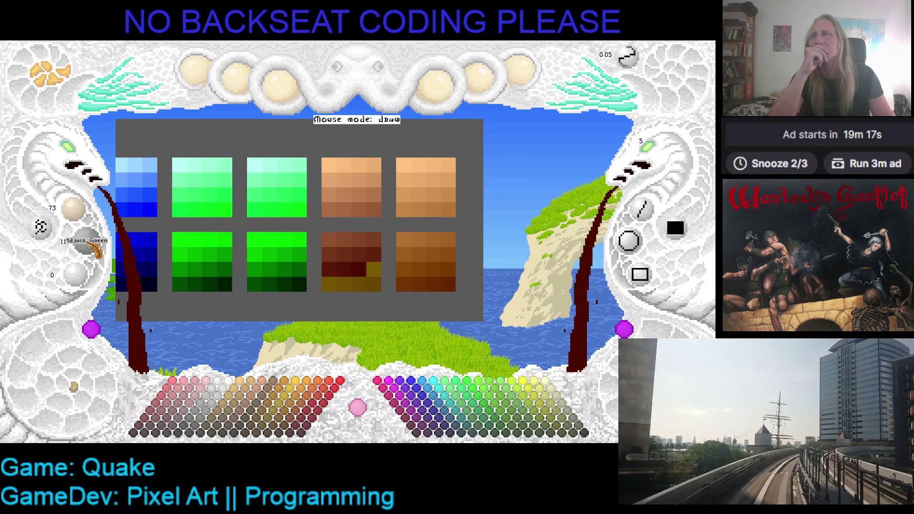
Darken to RGB 59, 0, 0 and paint the ramp's bottom-left cell and another cell
scroll(97, 247, "down", 2)
scroll(97, 247, "down", 1)
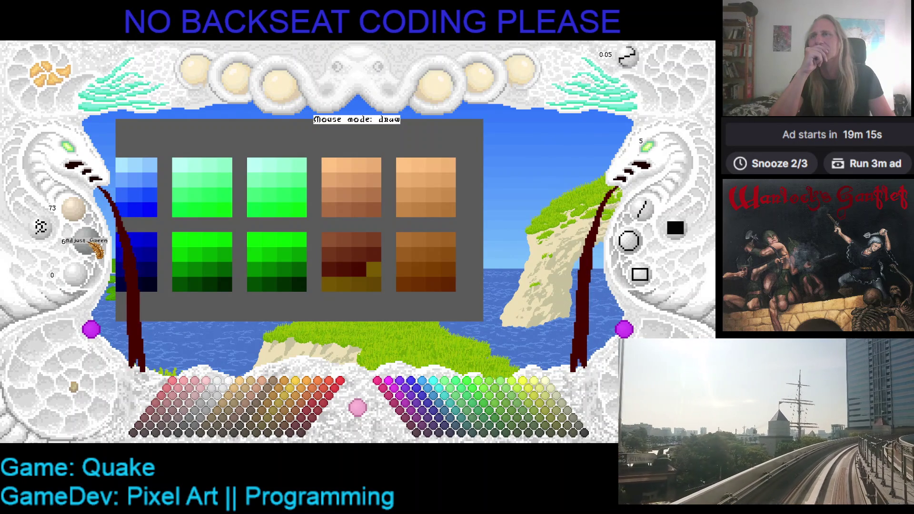
scroll(90, 221, "down", 2)
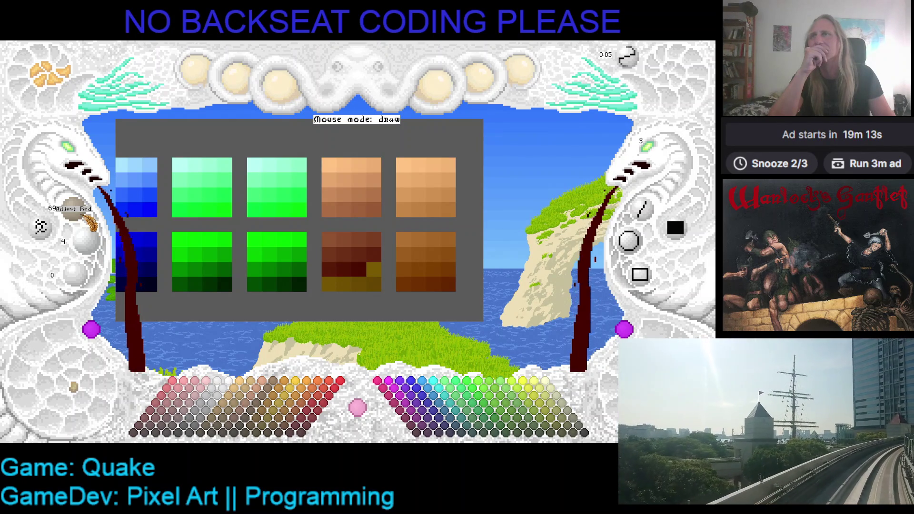
scroll(90, 221, "down", 3)
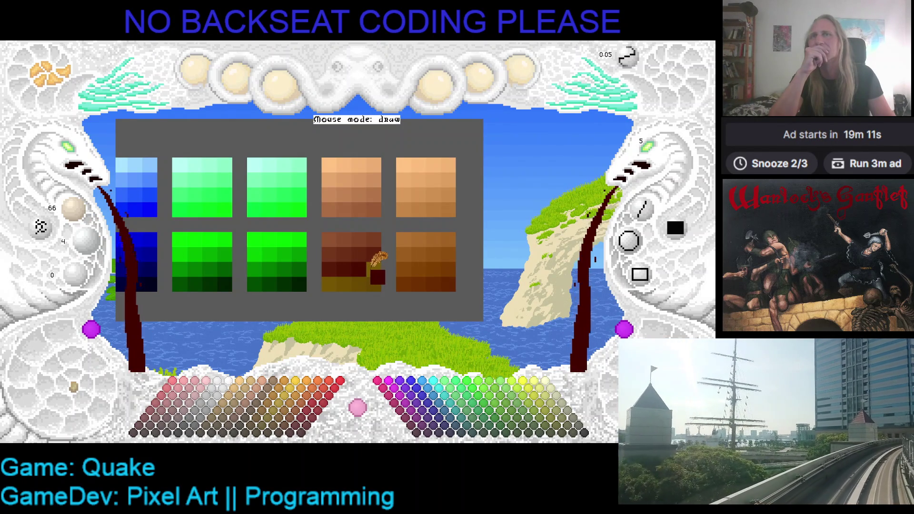
scroll(93, 250, "down", 3)
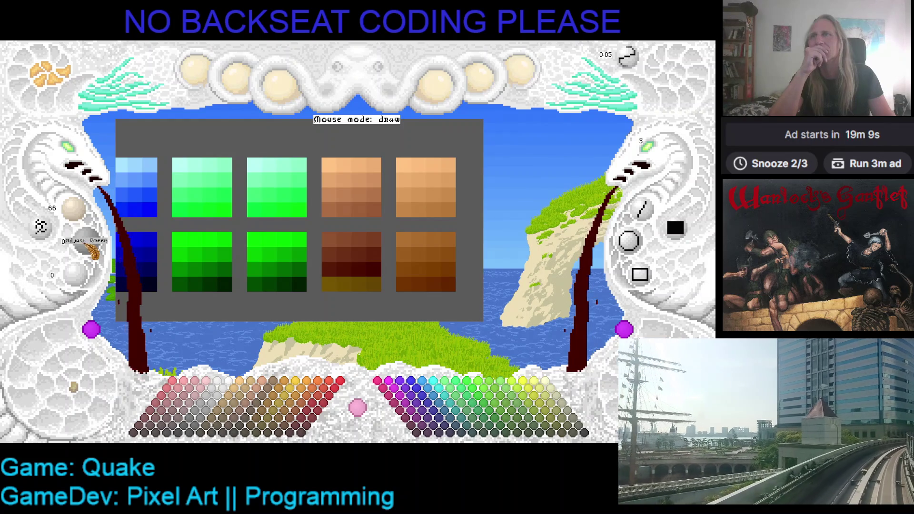
scroll(93, 245, "down", 1)
scroll(88, 215, "down", 4)
scroll(88, 214, "down", 1)
left_click(327, 284)
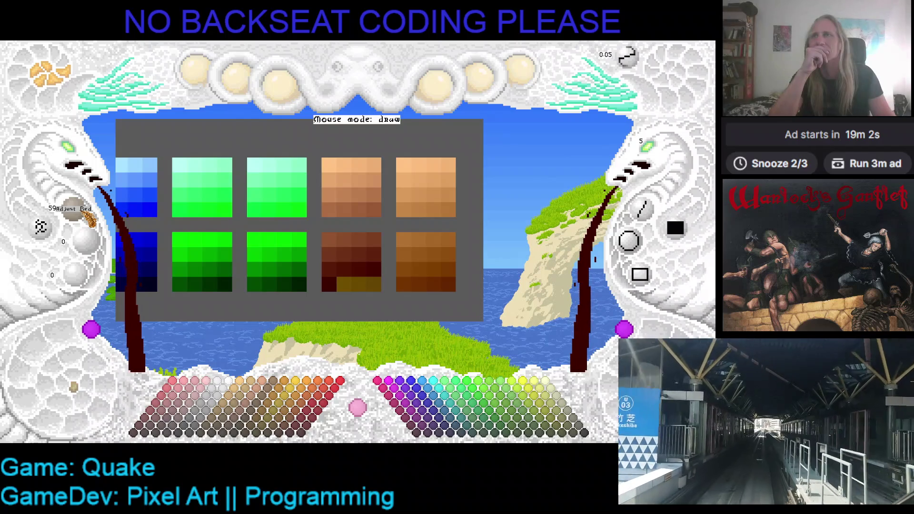
left_click(392, 252)
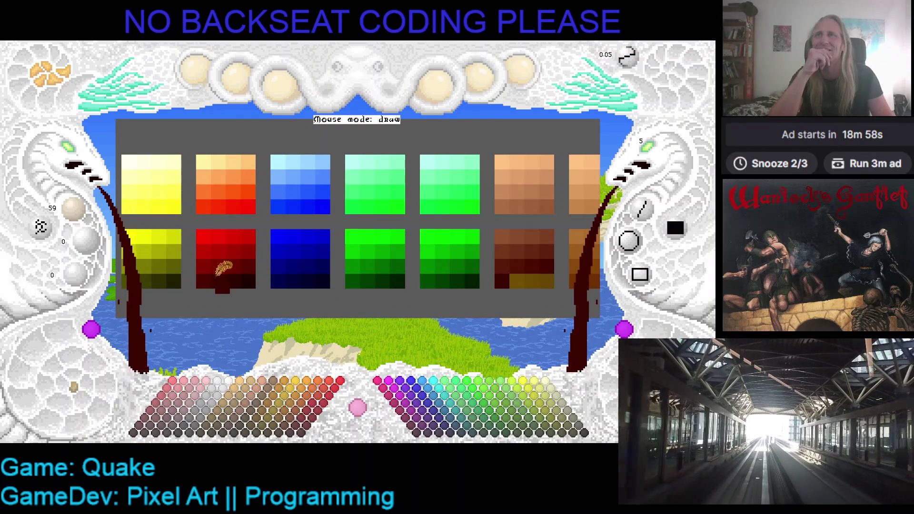
Lower the Red value further to make the working colour an even darker red
scroll(84, 217, "down", 2)
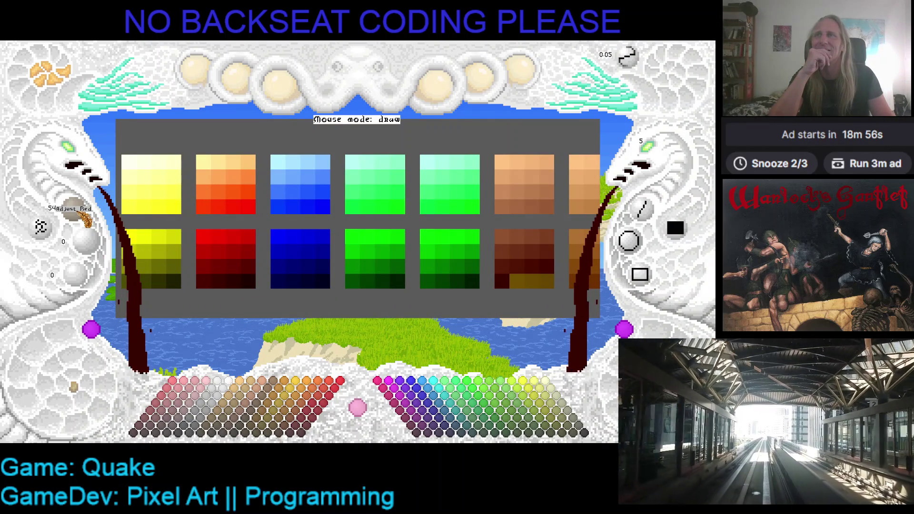
scroll(86, 219, "down", 1)
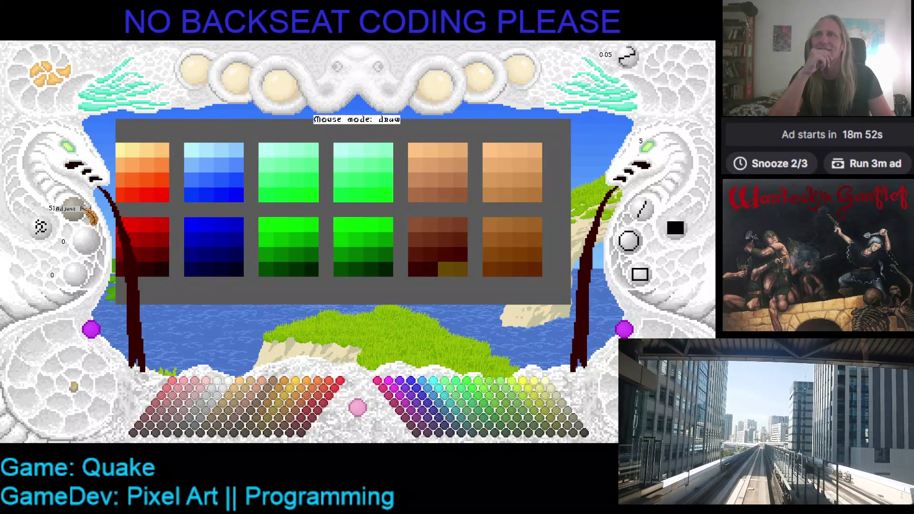
scroll(90, 218, "down", 2)
scroll(89, 218, "down", 2)
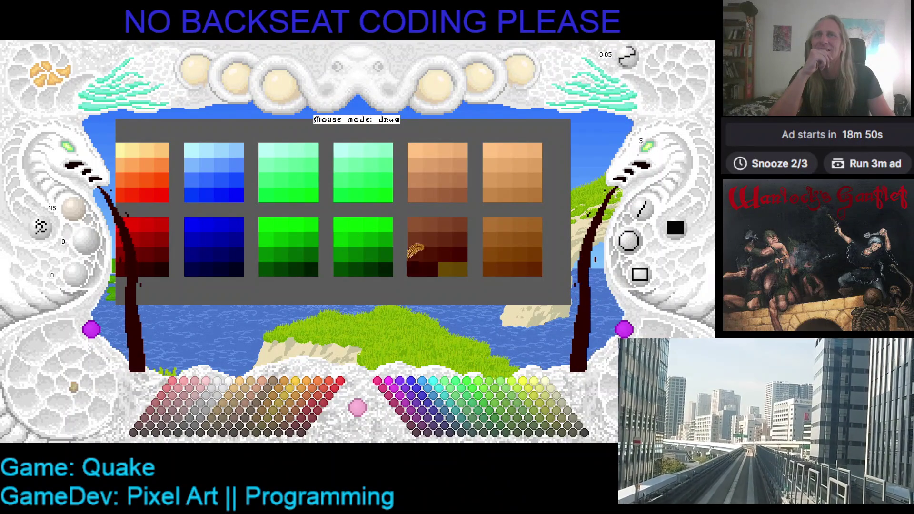
scroll(90, 218, "down", 3)
scroll(91, 218, "down", 2)
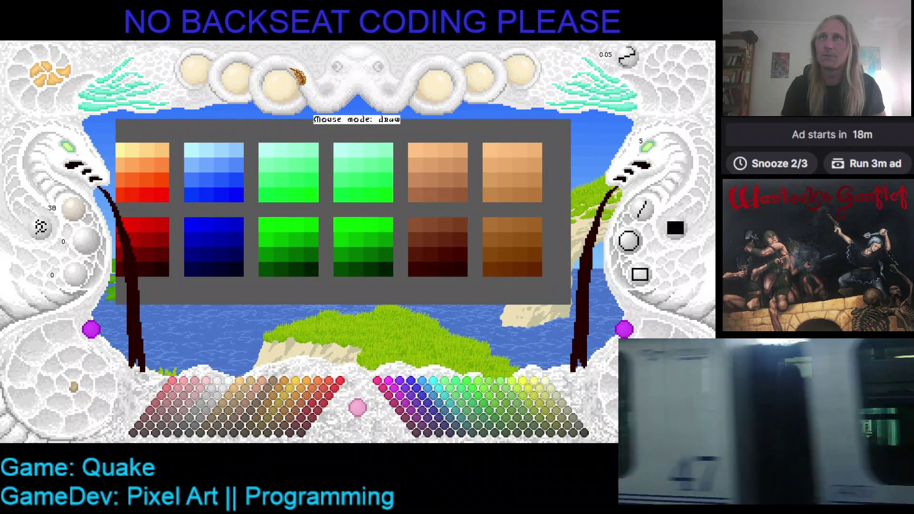
Quit the palette editor with Escape, returning to the Windows desktop
key("Escape")
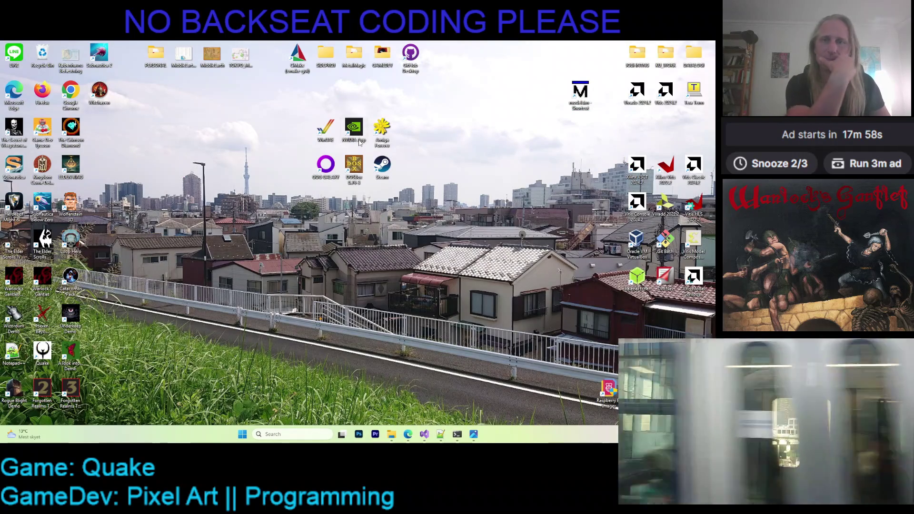